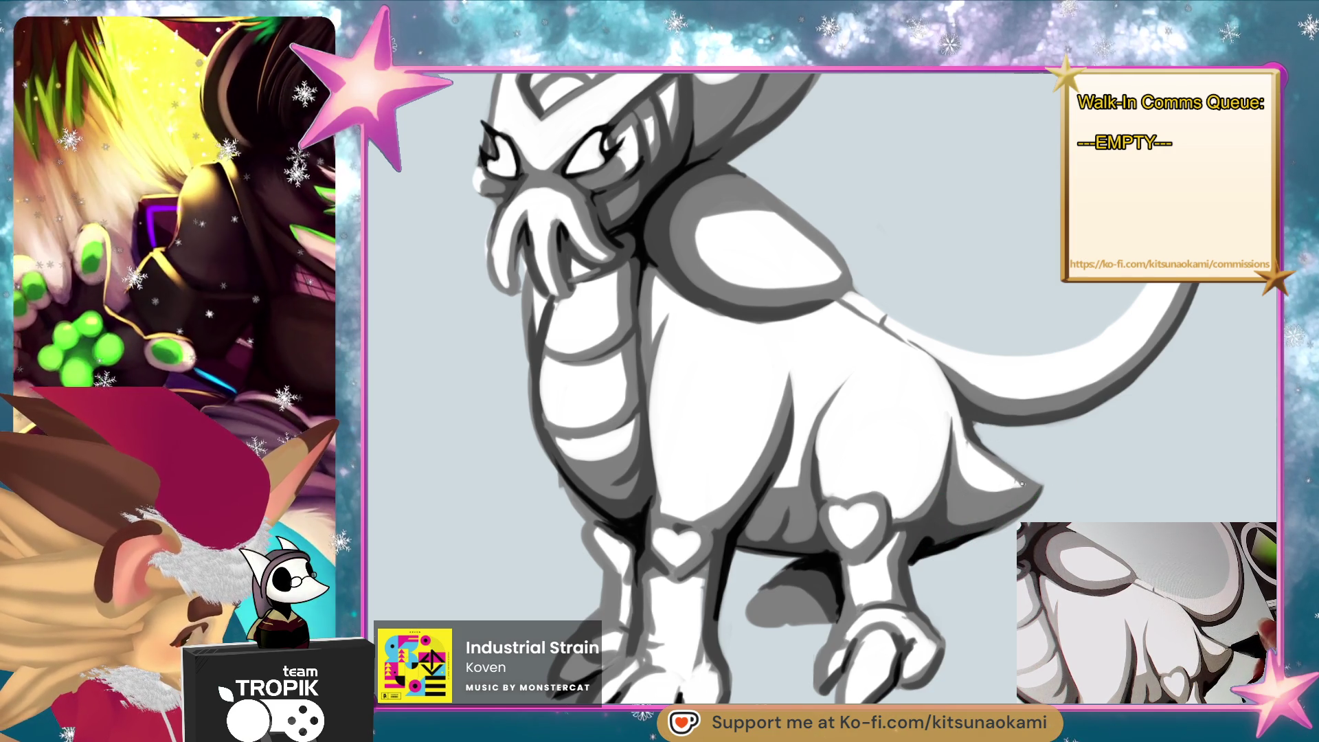
Rotate the canvas to inspect the legs and belly, then zoom out and level it upright.
{"action": "key", "text": "r"}
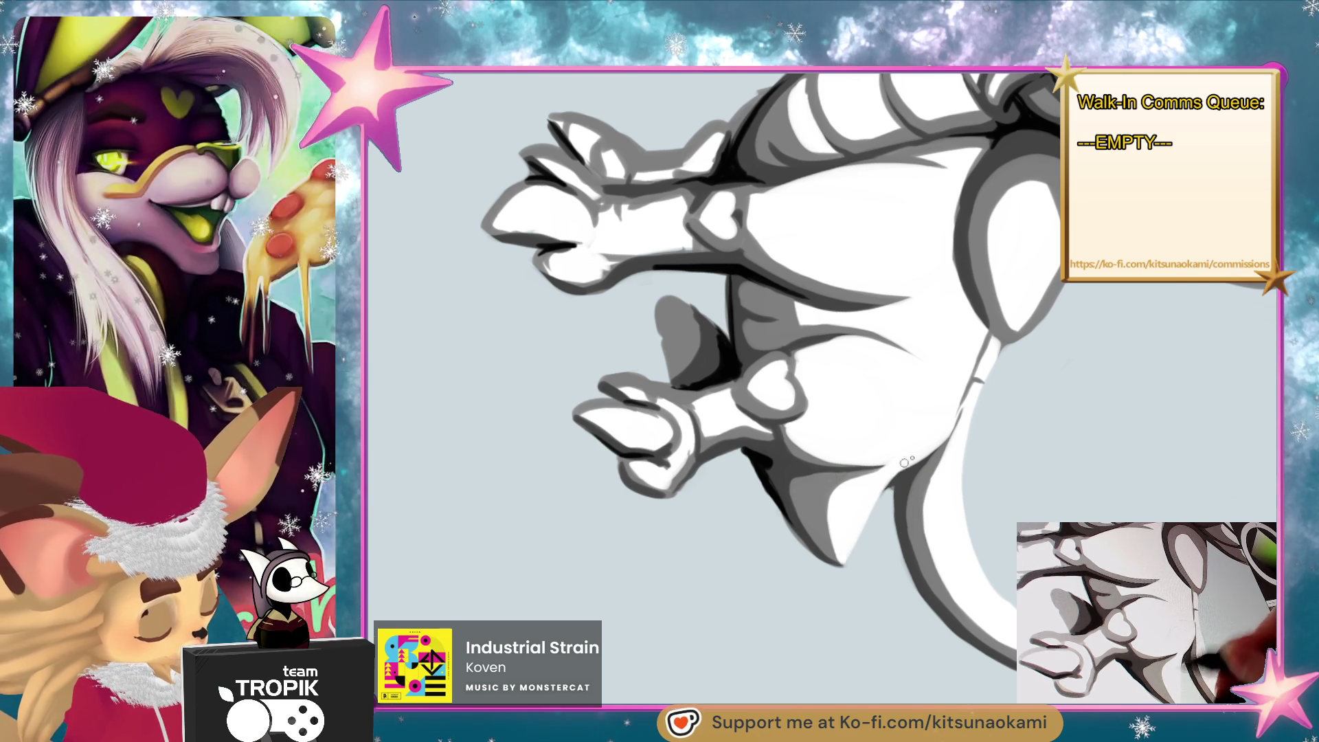
{"action": "scroll", "coordinate": [876, 550], "scroll_direction": "down", "scroll_amount": 2}
{"action": "mouse_move", "coordinate": [880, 560]}
{"action": "left_mouse_down"}
{"action": "mouse_move", "coordinate": [982, 543]}
{"action": "mouse_move", "coordinate": [1038, 487]}
{"action": "left_mouse_up"}
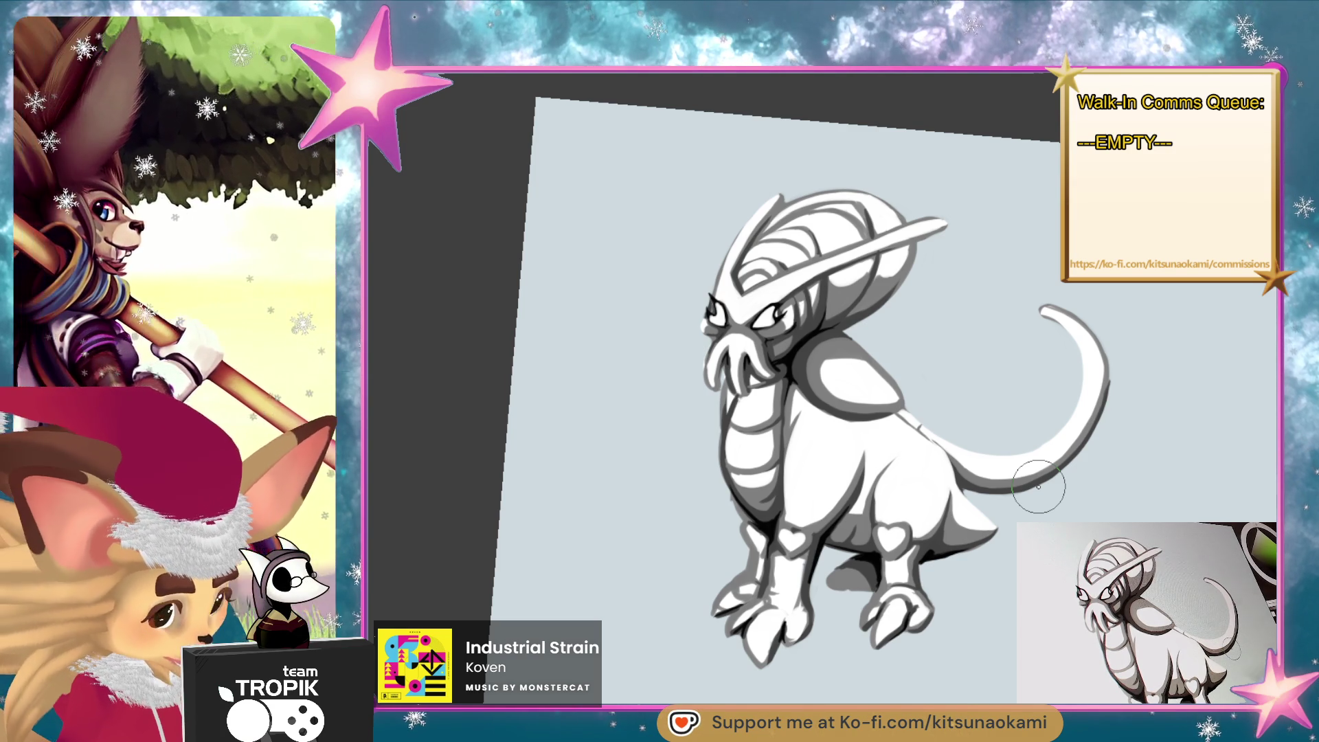
Zoom in and pan to frame the creature's tentacled face and domed helmet.
{"action": "key", "text": "ctrl+plus"}
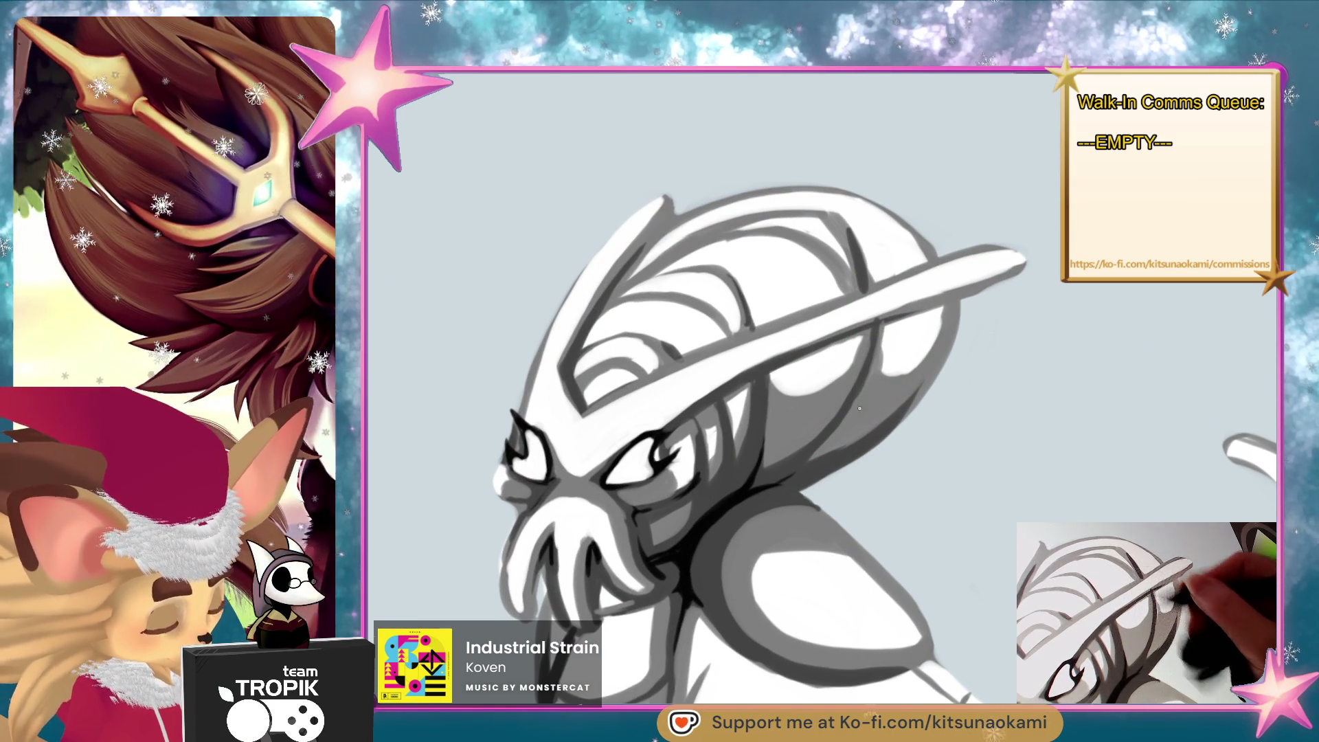
{"action": "left_click_drag", "start_coordinate": [956, 499], "coordinate": [972, 465]}
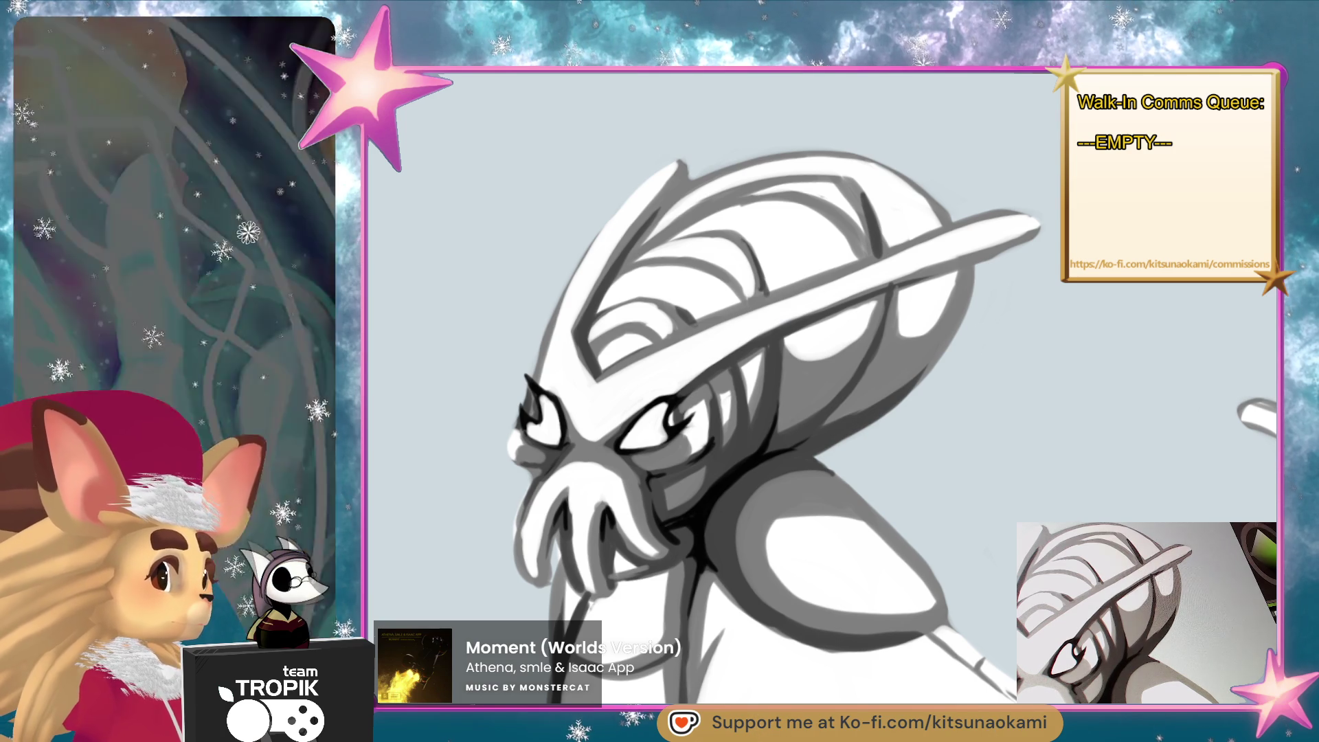
Sample the helmet's grey, then zoom out to show the creature and the references below.
{"action": "left_click", "coordinate": [970, 362], "text": "ctrl"}
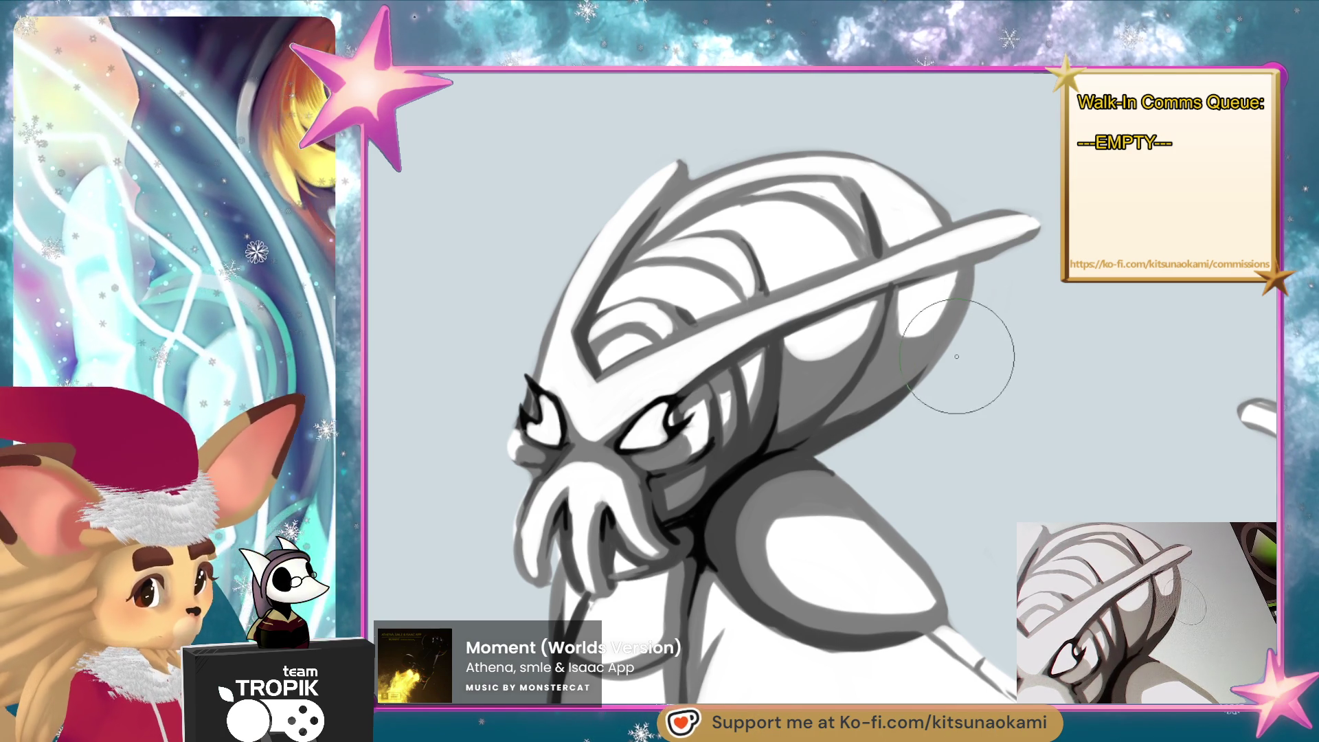
{"action": "scroll", "coordinate": [897, 405], "scroll_direction": "down", "scroll_amount": 5}
{"action": "left_click_drag", "start_coordinate": [888, 473], "coordinate": [834, 316]}
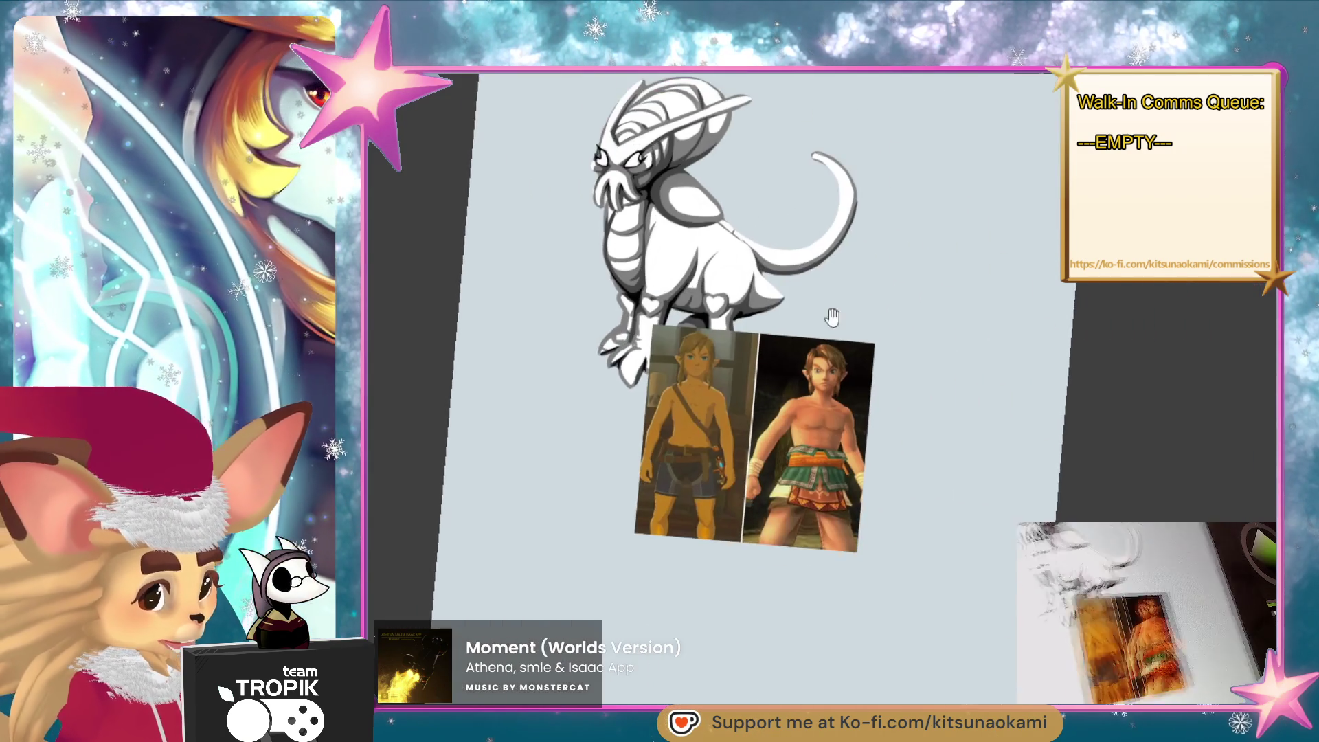
Centre and zoom in on the two shirtless elf reference images.
{"action": "scroll", "coordinate": [885, 330], "scroll_direction": "up", "scroll_amount": 3}
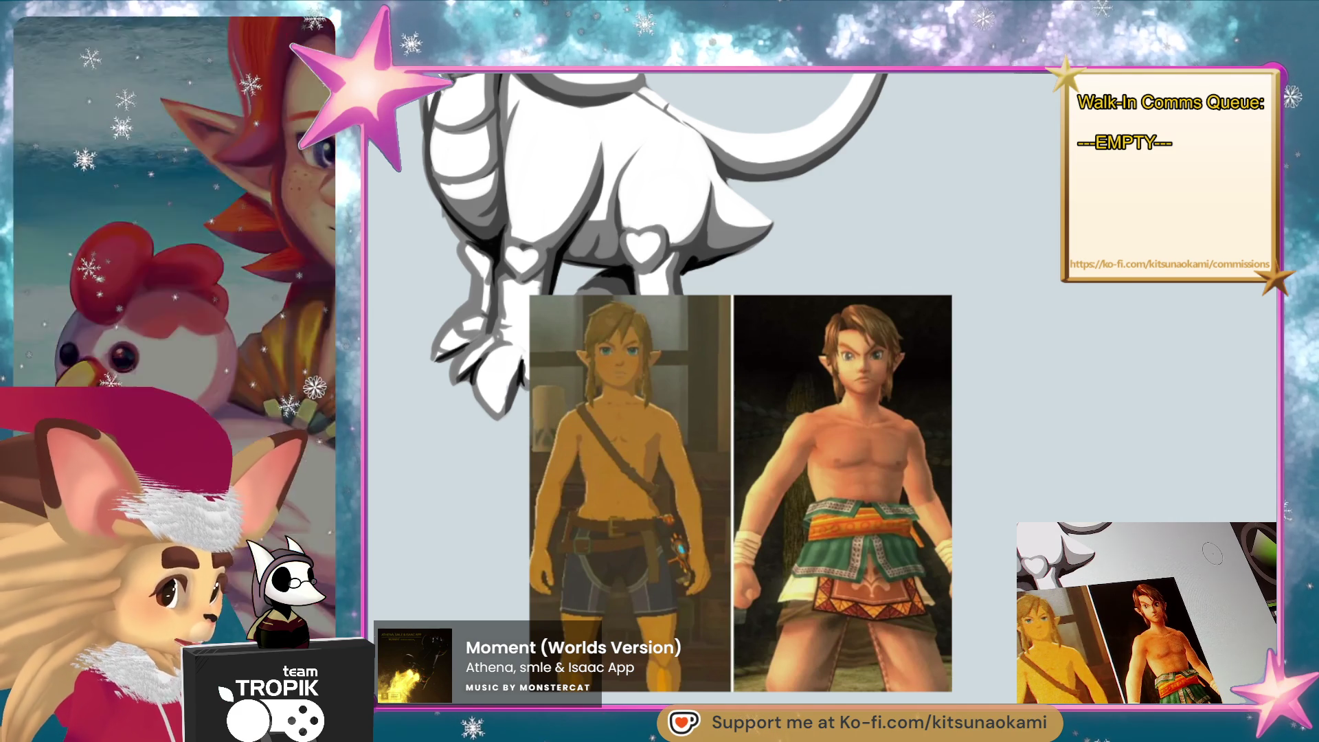
{"action": "left_click_drag", "start_coordinate": [1055, 385], "coordinate": [1091, 374]}
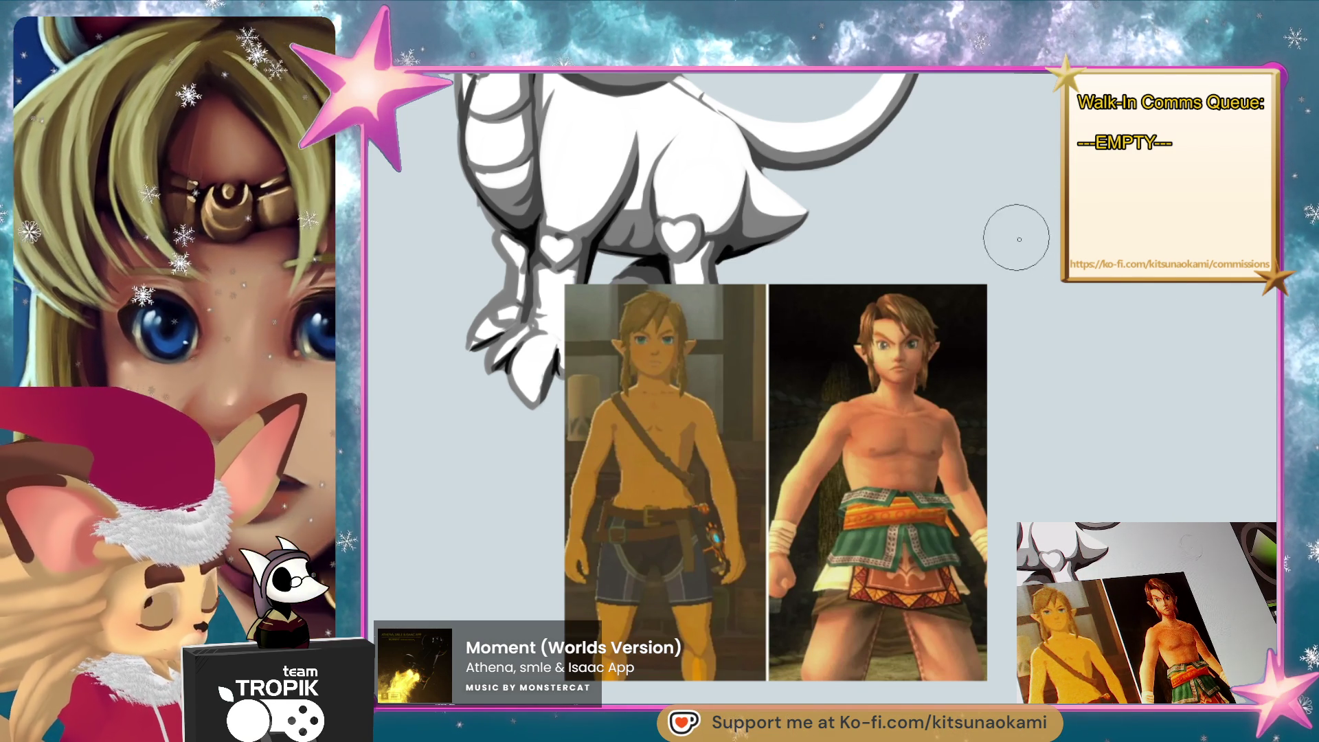
{"action": "scroll", "coordinate": [981, 333], "scroll_direction": "up", "scroll_amount": 2}
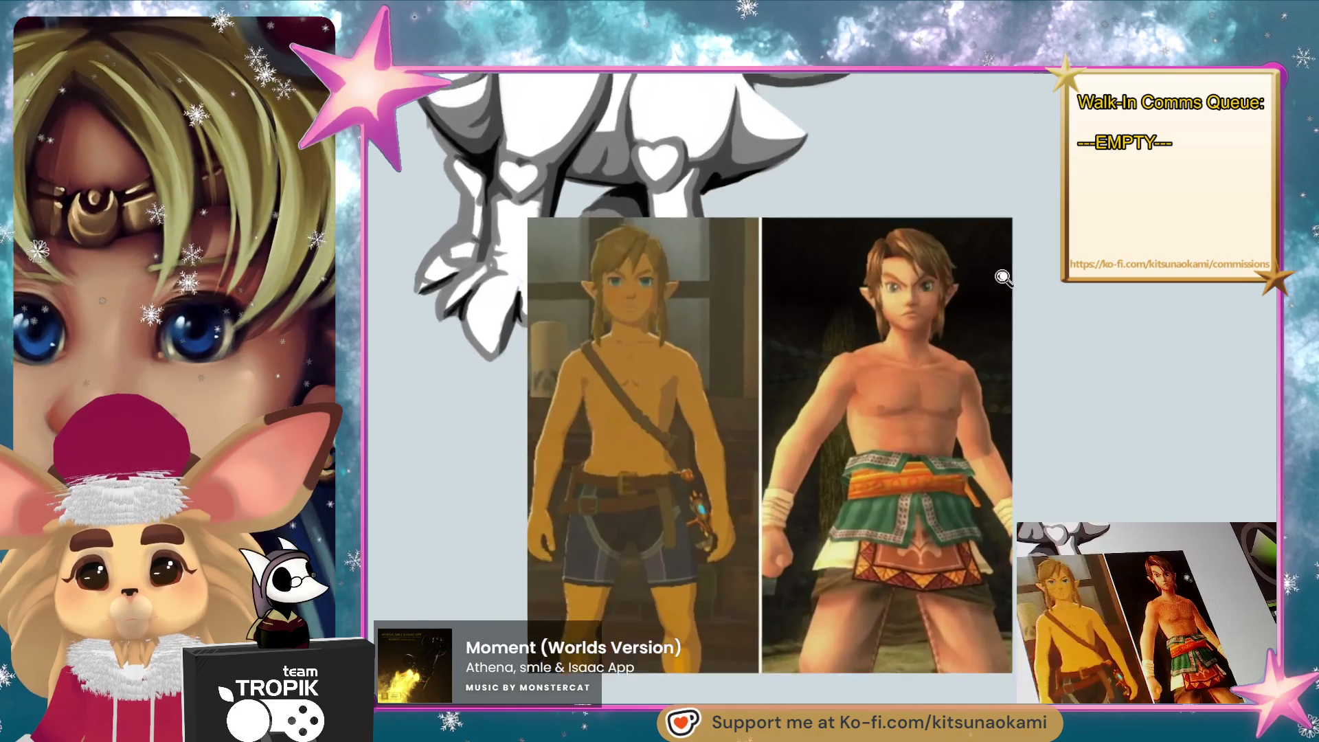
{"action": "scroll", "coordinate": [1003, 276], "scroll_direction": "up", "scroll_amount": 2}
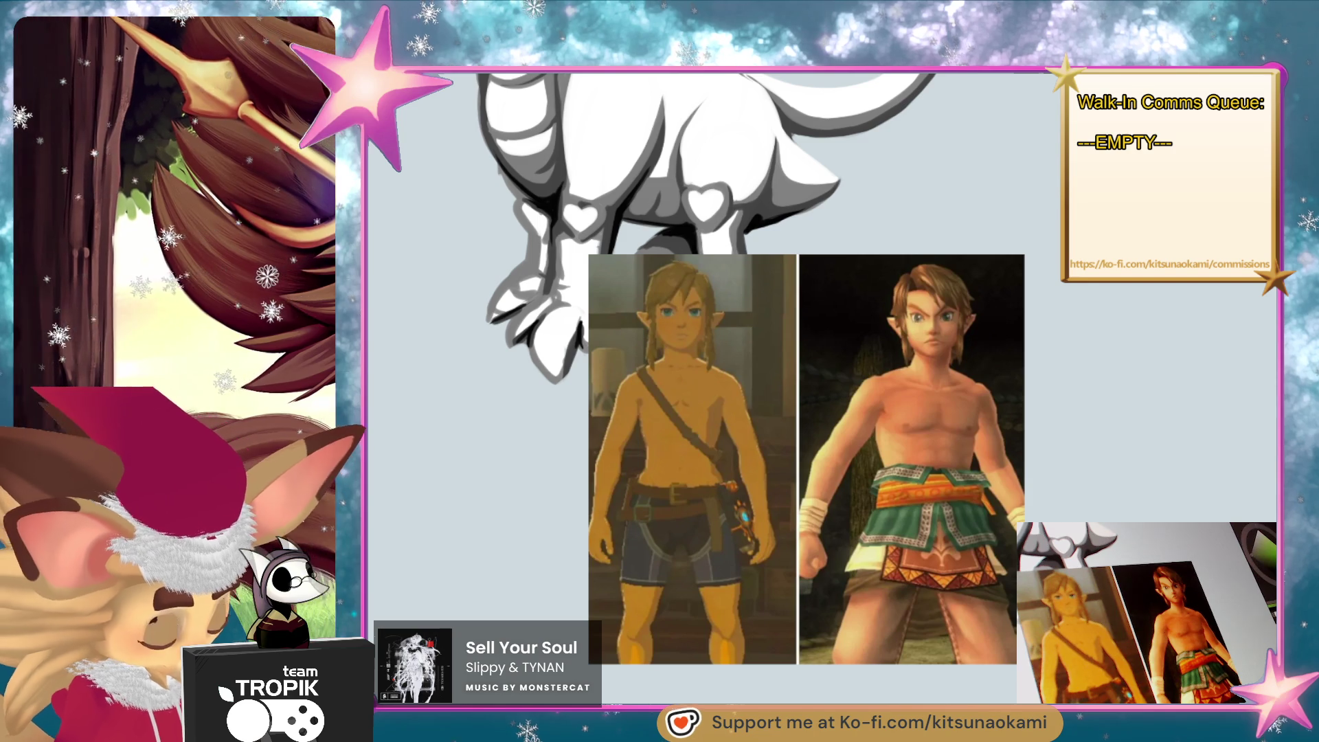
Delete the two elf reference images from under the creature.
{"action": "key", "text": "Delete"}
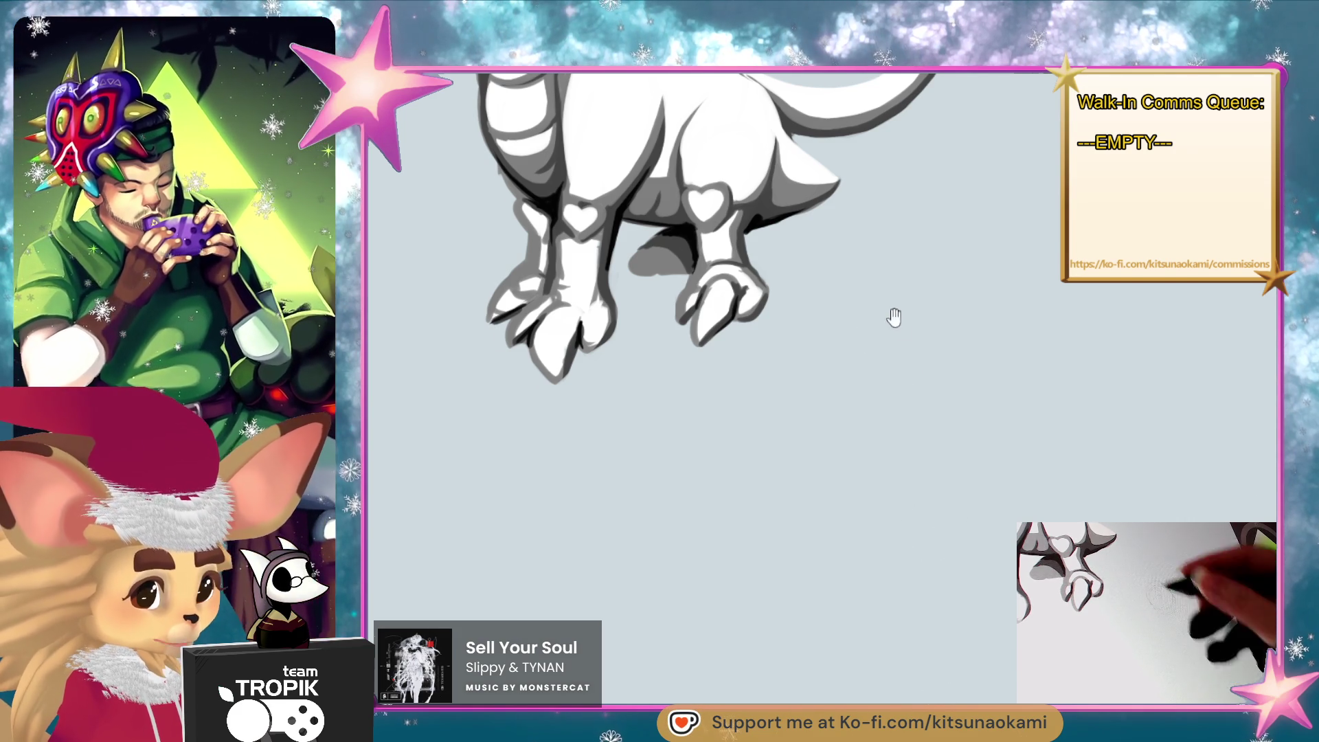
Bring the creature back into view and sample the leg's grey and dark shadow tones.
{"action": "left_click_drag", "start_coordinate": [892, 315], "coordinate": [986, 588]}
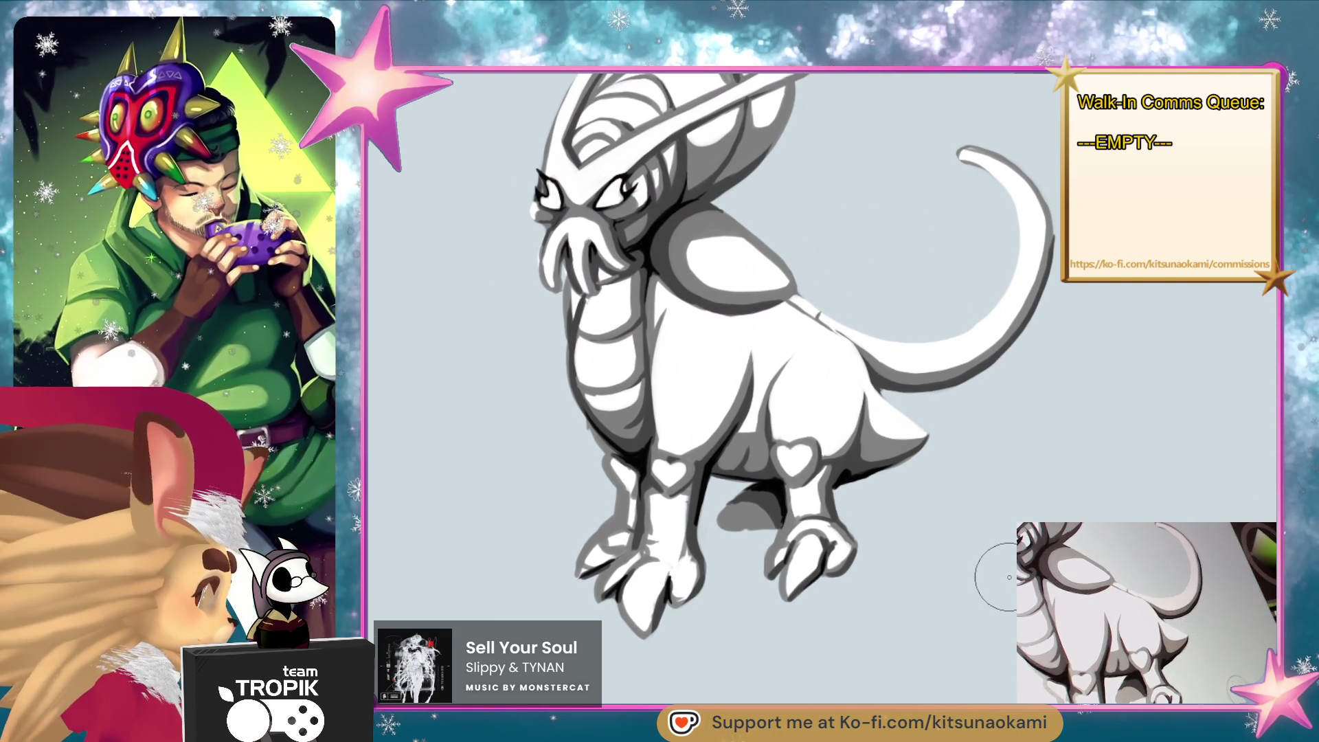
{"action": "left_click", "coordinate": [768, 501], "text": "alt"}
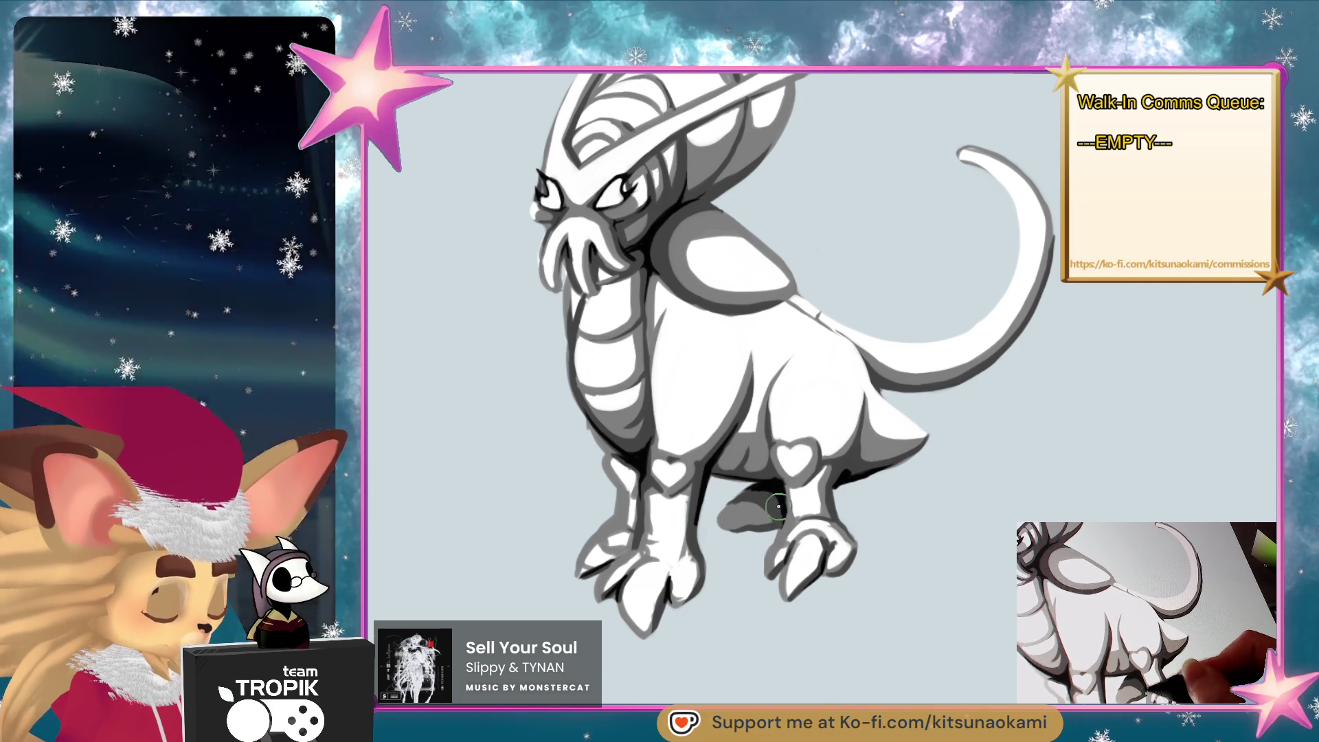
{"action": "left_click", "coordinate": [784, 501], "text": "alt"}
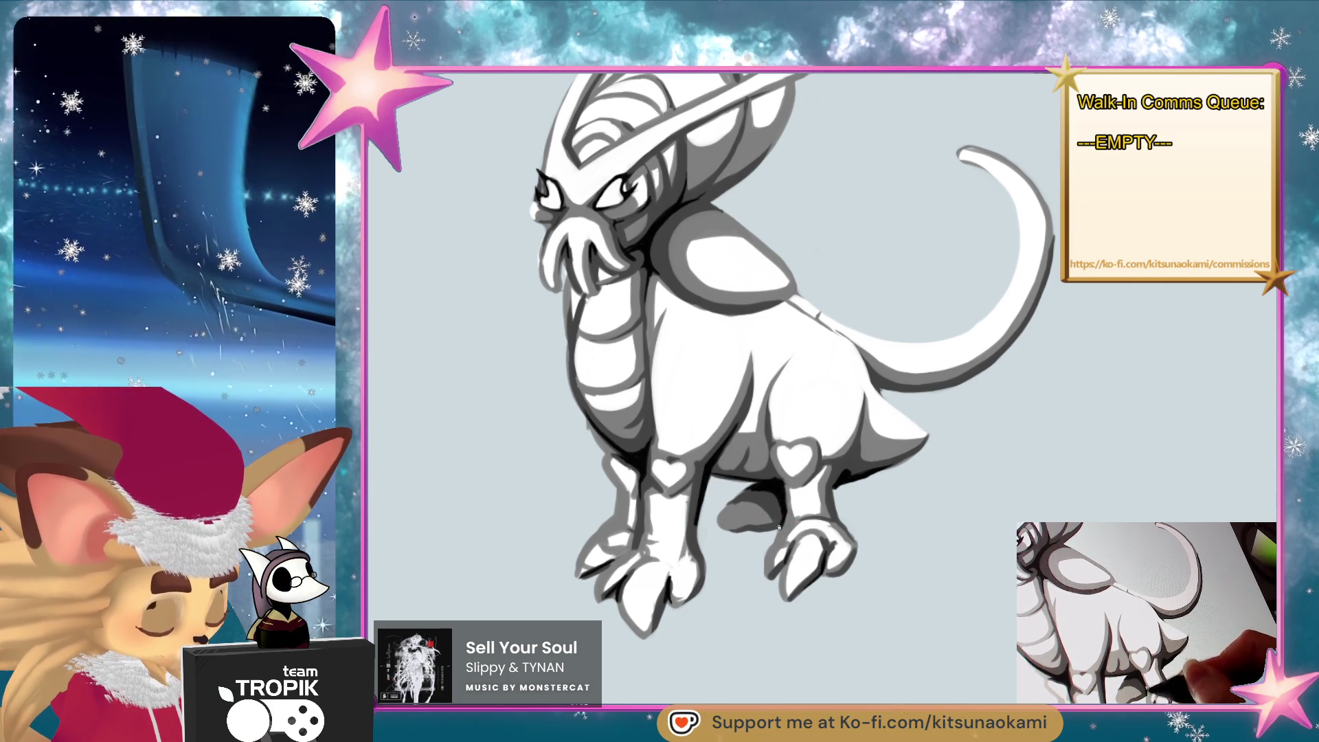
{"action": "left_click", "coordinate": [769, 512], "text": "alt"}
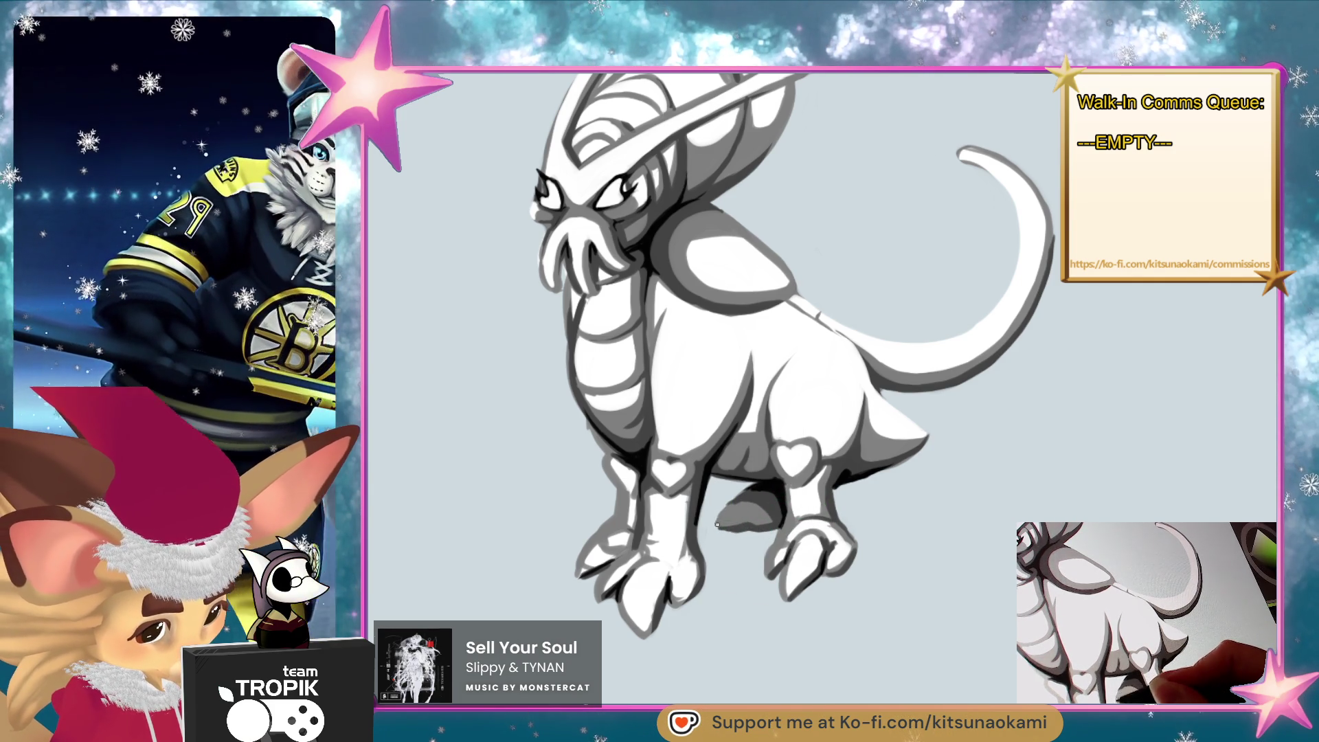
{"action": "left_click_drag", "start_coordinate": [861, 504], "coordinate": [838, 472]}
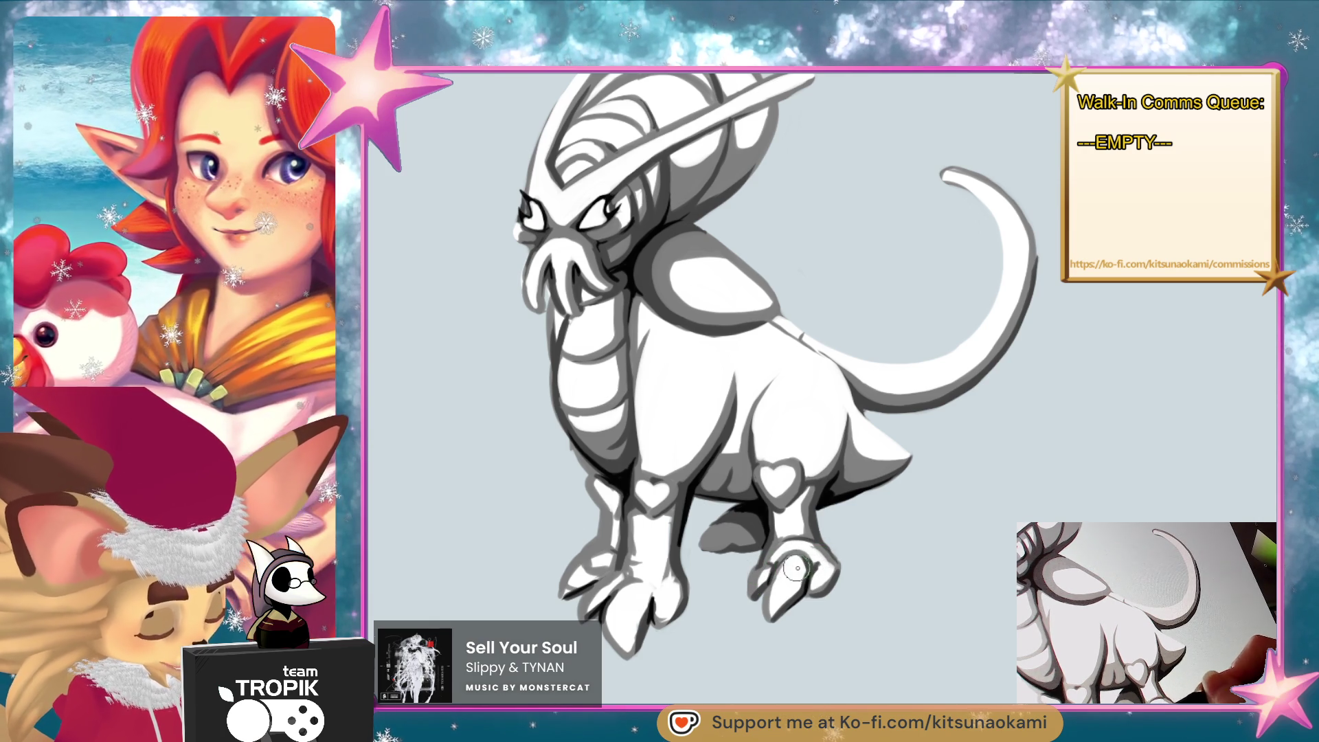
{"action": "left_click", "coordinate": [810, 487], "text": "alt"}
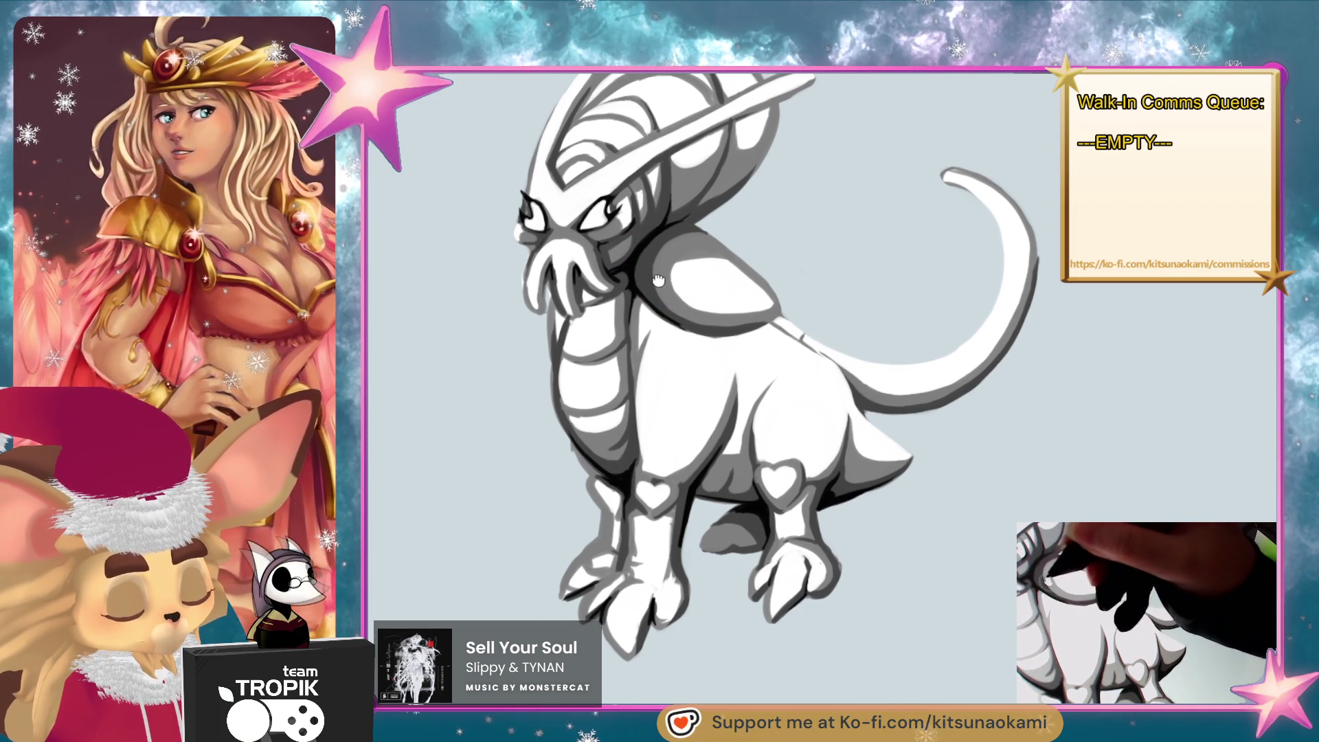
Zoom in close on the creature's back and tail.
{"action": "left_click_drag", "start_coordinate": [659, 279], "coordinate": [666, 288]}
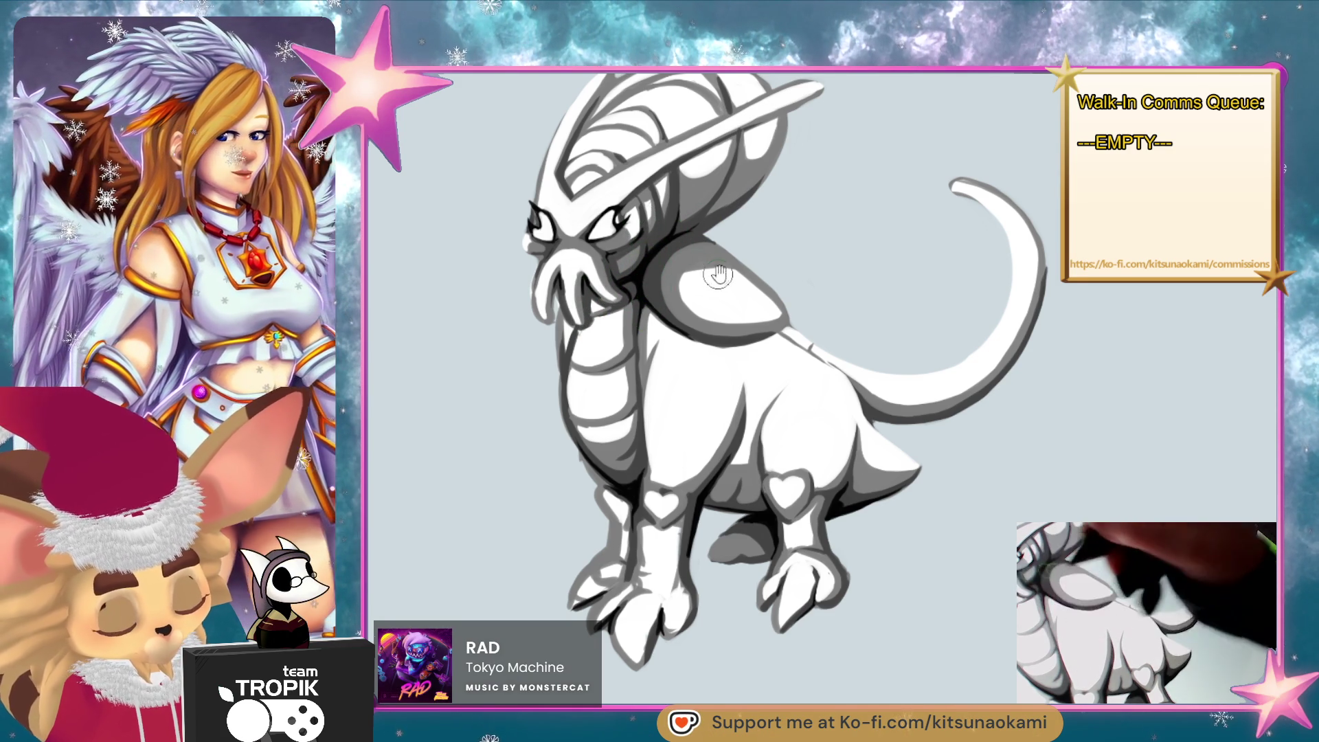
{"action": "scroll", "coordinate": [585, 292], "scroll_direction": "up", "scroll_amount": 3}
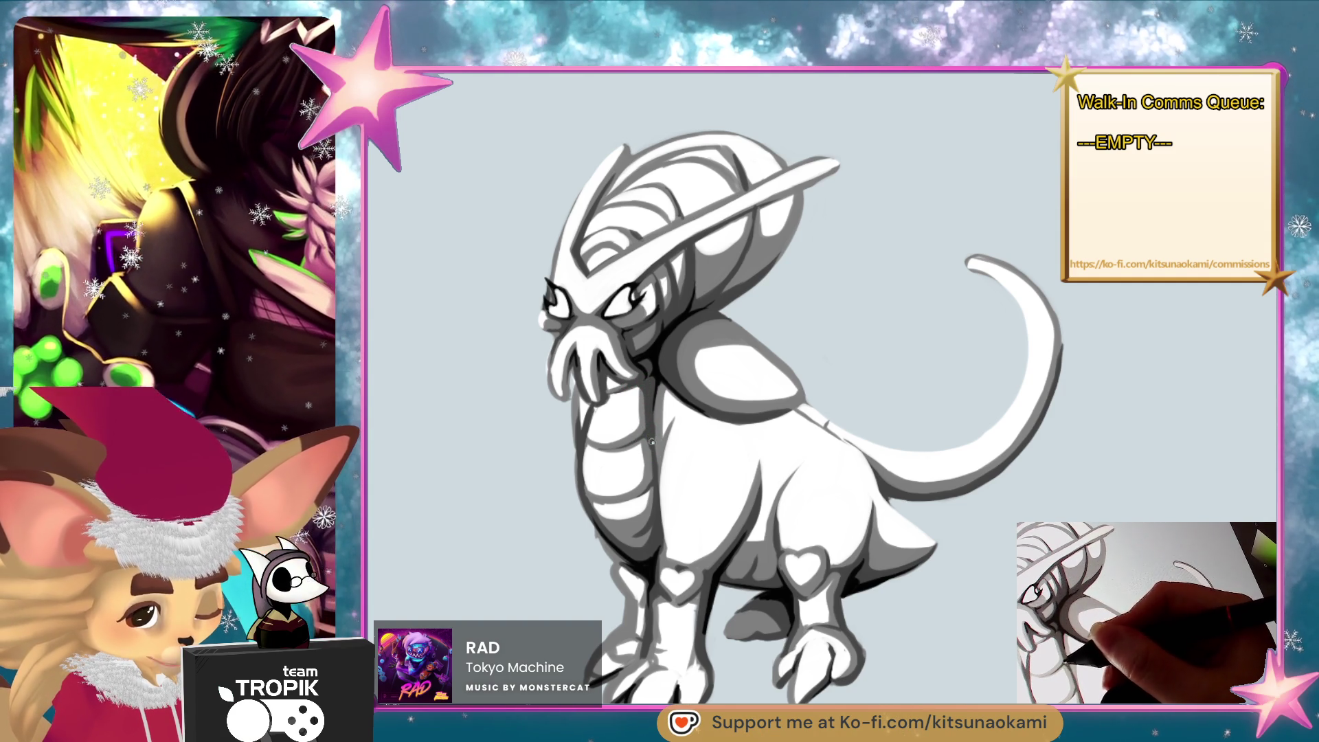
{"action": "mouse_move", "coordinate": [929, 580]}
{"action": "left_mouse_down"}
{"action": "mouse_move", "coordinate": [951, 547]}
{"action": "mouse_move", "coordinate": [967, 601]}
{"action": "mouse_move", "coordinate": [921, 549]}
{"action": "mouse_move", "coordinate": [892, 485]}
{"action": "mouse_move", "coordinate": [911, 478]}
{"action": "left_mouse_up"}
With a tiny brush, soften the tail's dark left edge down toward its tip.
{"action": "key", "text": "b"}
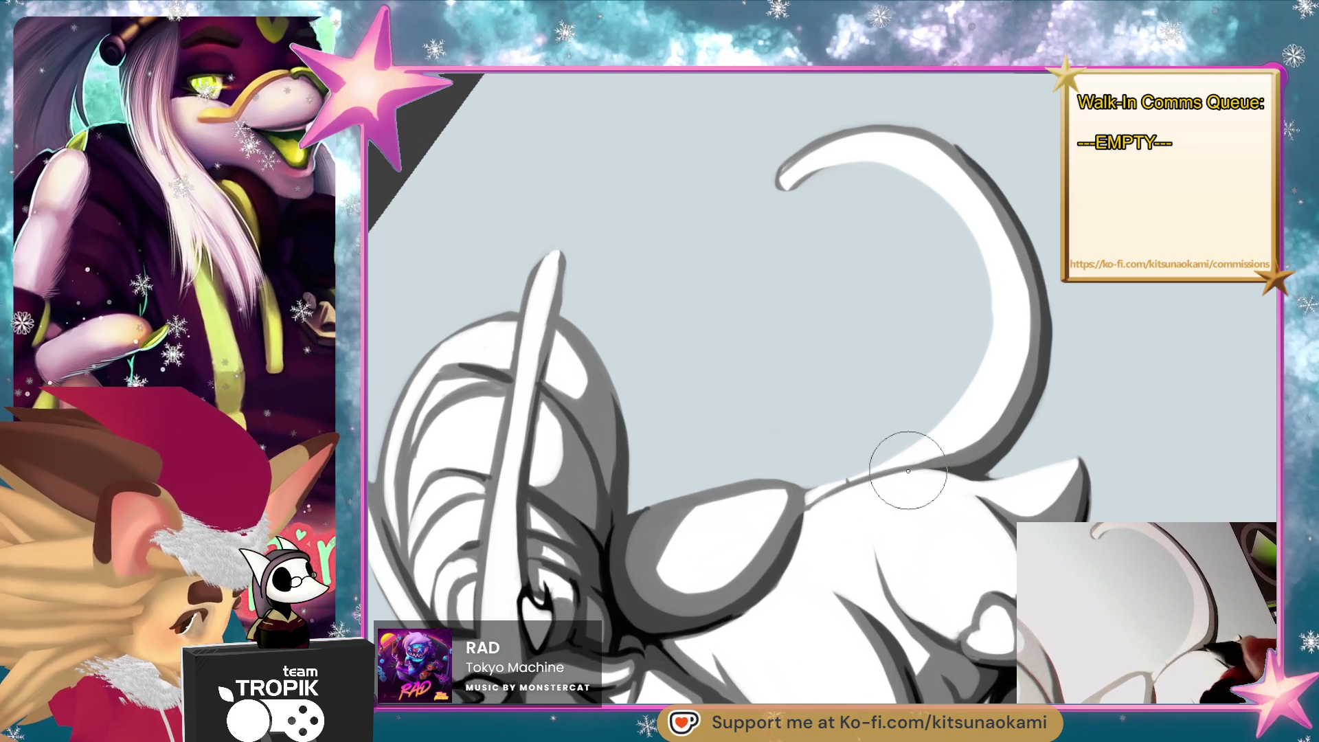
{"action": "mouse_move", "coordinate": [907, 463]}
{"action": "left_mouse_down"}
{"action": "mouse_move", "coordinate": [937, 589]}
{"action": "mouse_move", "coordinate": [796, 348]}
{"action": "left_mouse_up"}
{"action": "key", "text": "bracketleft"}
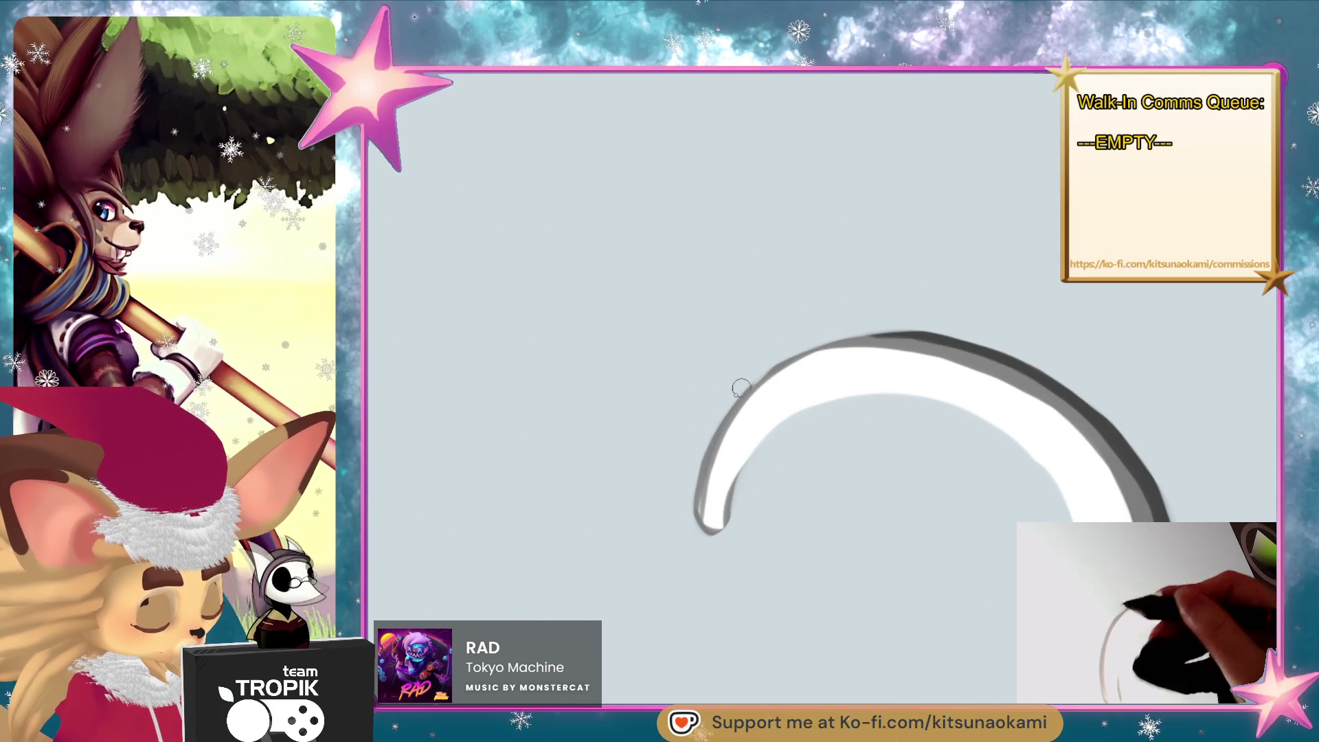
{"action": "mouse_move", "coordinate": [741, 388]}
{"action": "left_mouse_down"}
{"action": "mouse_move", "coordinate": [715, 403]}
{"action": "mouse_move", "coordinate": [700, 522]}
{"action": "left_mouse_up"}
{"action": "key", "text": "bracketright"}
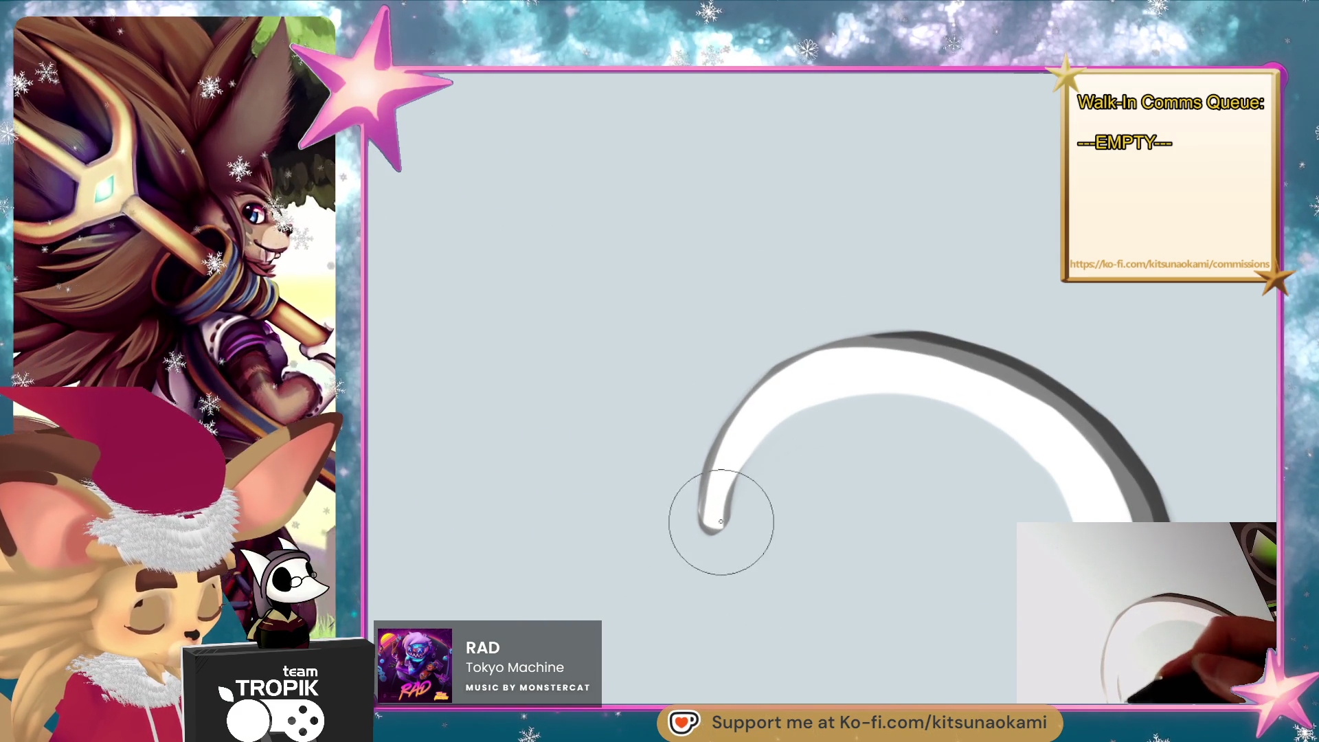
{"action": "key", "text": "bracketleft"}
{"action": "mouse_move", "coordinate": [771, 411]}
{"action": "left_mouse_down"}
{"action": "mouse_move", "coordinate": [717, 524]}
{"action": "mouse_move", "coordinate": [710, 498]}
{"action": "left_mouse_up"}
Paint white highlights over the shoulder oval, covering its top grey line and upper-left.
{"action": "scroll", "coordinate": [877, 396], "scroll_direction": "down", "scroll_amount": 5}
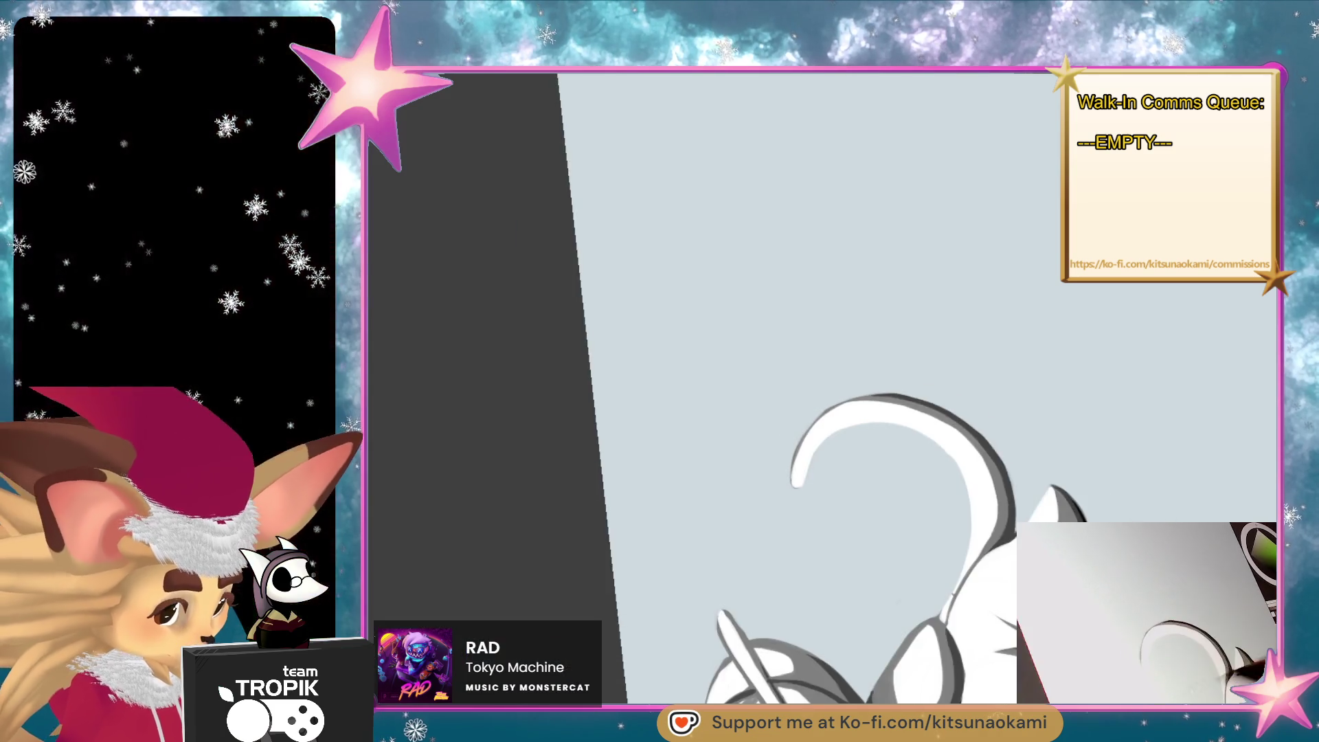
{"action": "mouse_move", "coordinate": [939, 575]}
{"action": "left_mouse_down"}
{"action": "mouse_move", "coordinate": [960, 562]}
{"action": "mouse_move", "coordinate": [990, 577]}
{"action": "left_mouse_up"}
{"action": "scroll", "coordinate": [826, 410], "scroll_direction": "up", "scroll_amount": 5}
{"action": "mouse_move", "coordinate": [735, 474]}
{"action": "left_mouse_down"}
{"action": "mouse_move", "coordinate": [760, 412]}
{"action": "mouse_move", "coordinate": [790, 388]}
{"action": "mouse_move", "coordinate": [921, 368]}
{"action": "mouse_move", "coordinate": [903, 454]}
{"action": "left_mouse_up"}
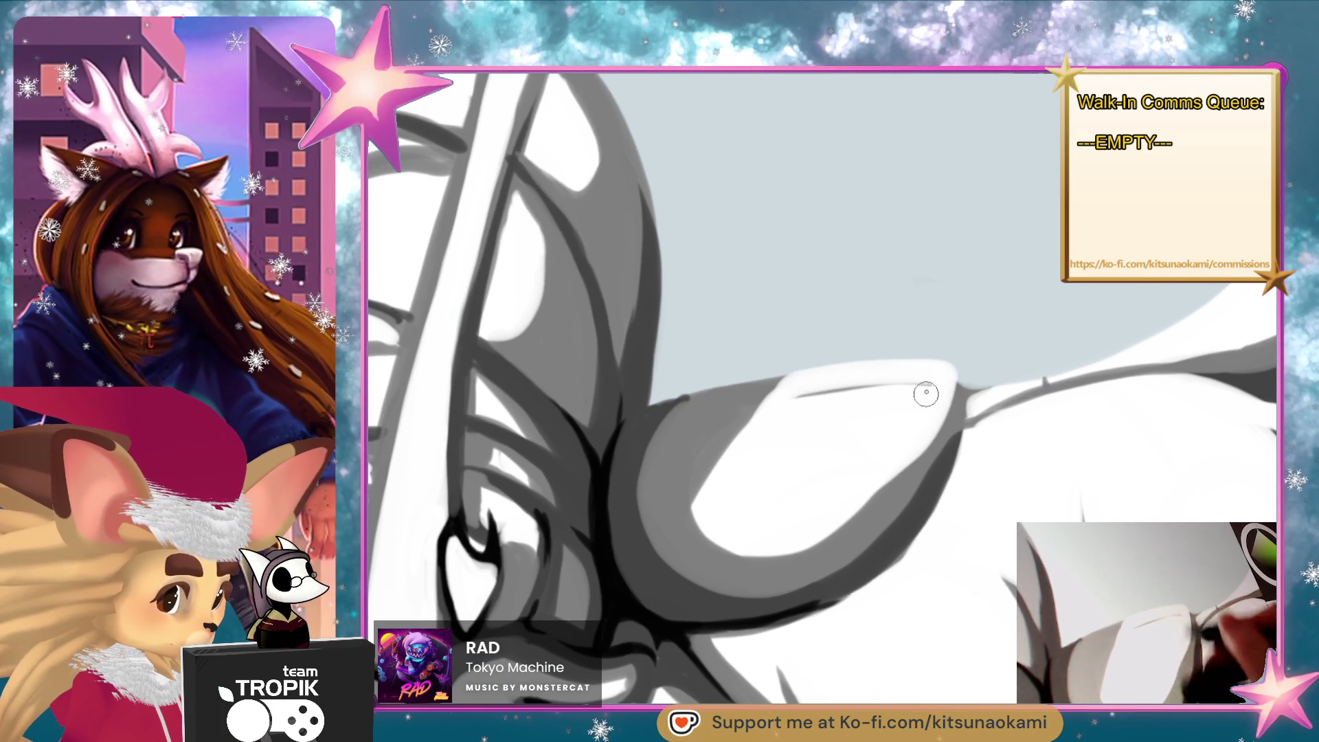
{"action": "left_click_drag", "start_coordinate": [925, 391], "coordinate": [783, 397]}
{"action": "left_click_drag", "start_coordinate": [962, 372], "coordinate": [792, 529]}
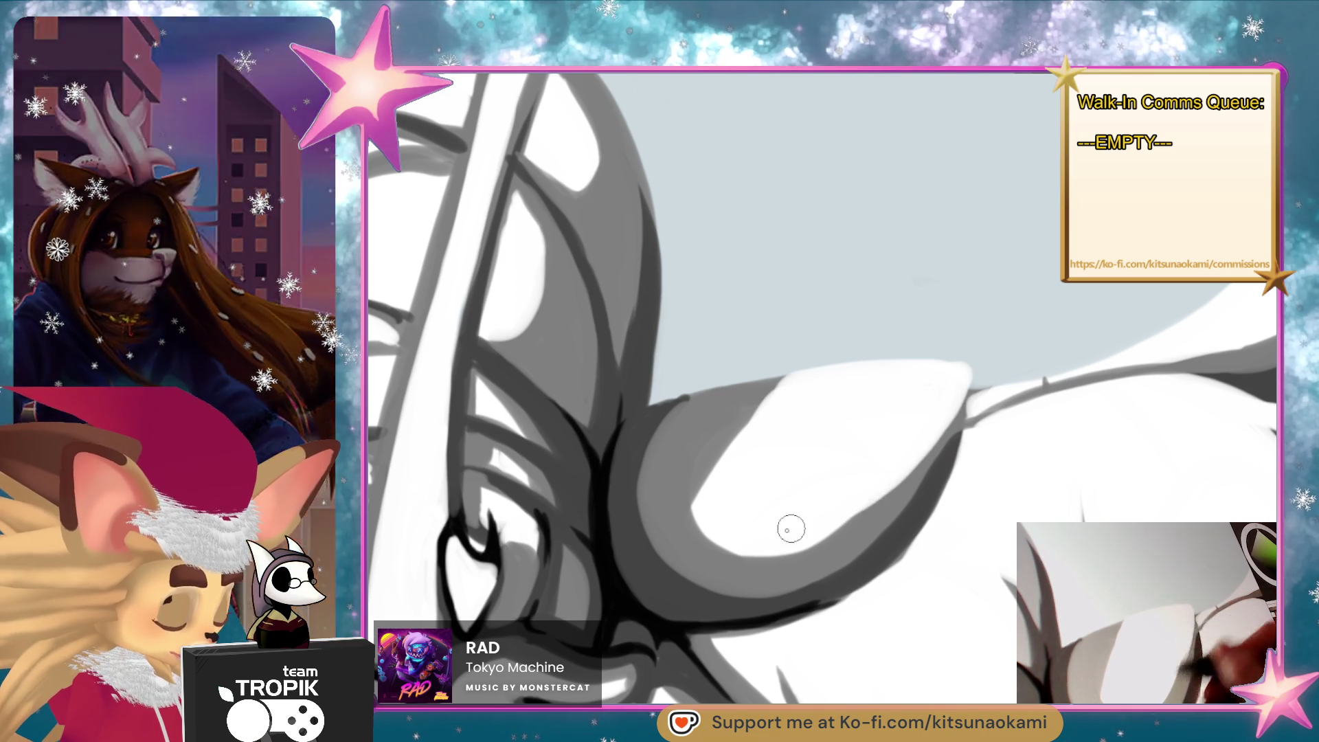
{"action": "left_click_drag", "start_coordinate": [897, 479], "coordinate": [912, 461]}
{"action": "left_click_drag", "start_coordinate": [793, 430], "coordinate": [713, 483]}
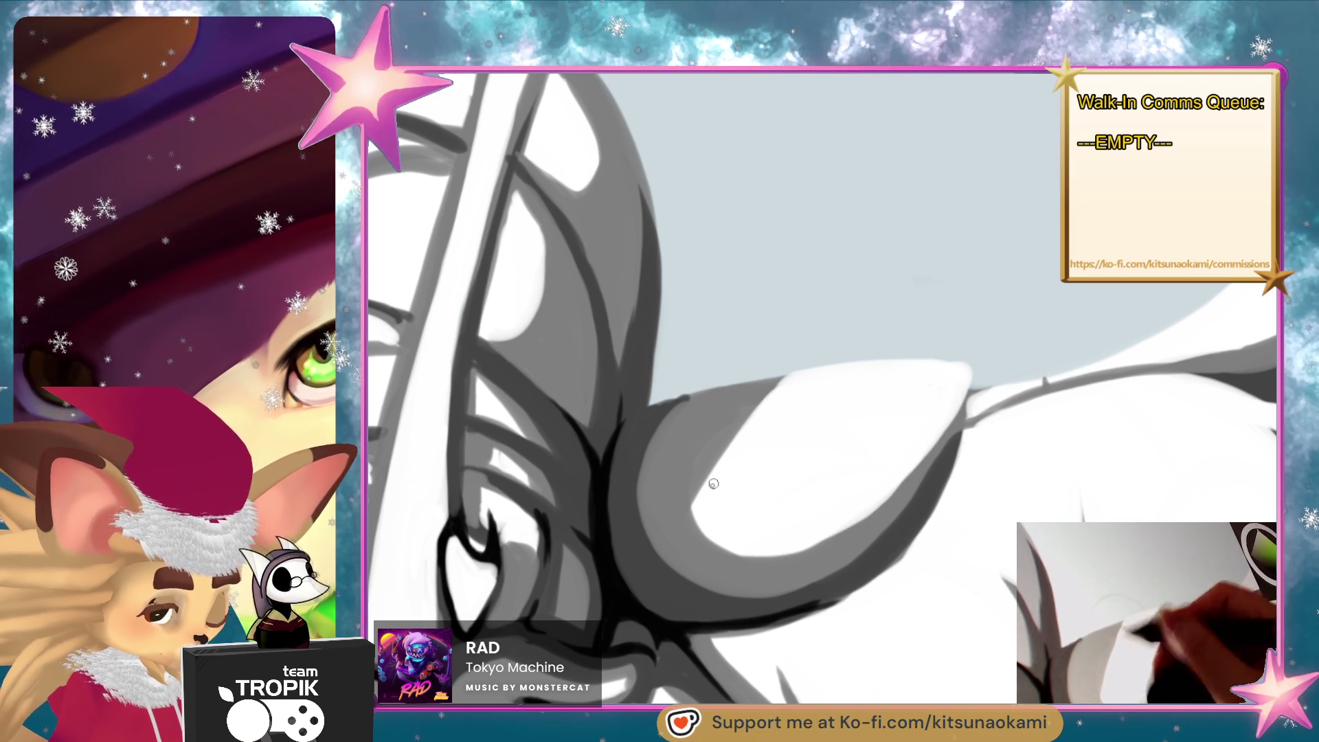
{"action": "scroll", "coordinate": [698, 511], "scroll_direction": "down", "scroll_amount": 10}
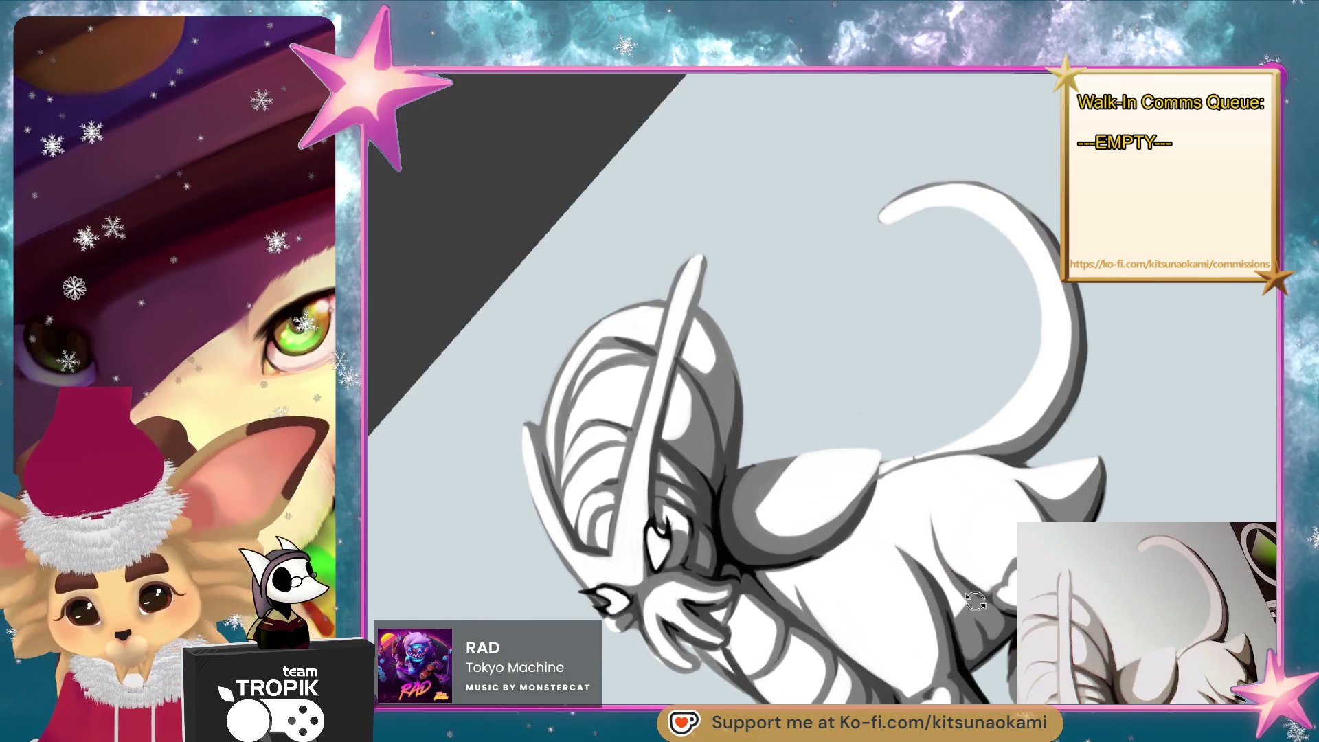
Zoom in on the creature's head and long horn band.
{"action": "scroll", "coordinate": [920, 543], "scroll_direction": "up", "scroll_amount": 8}
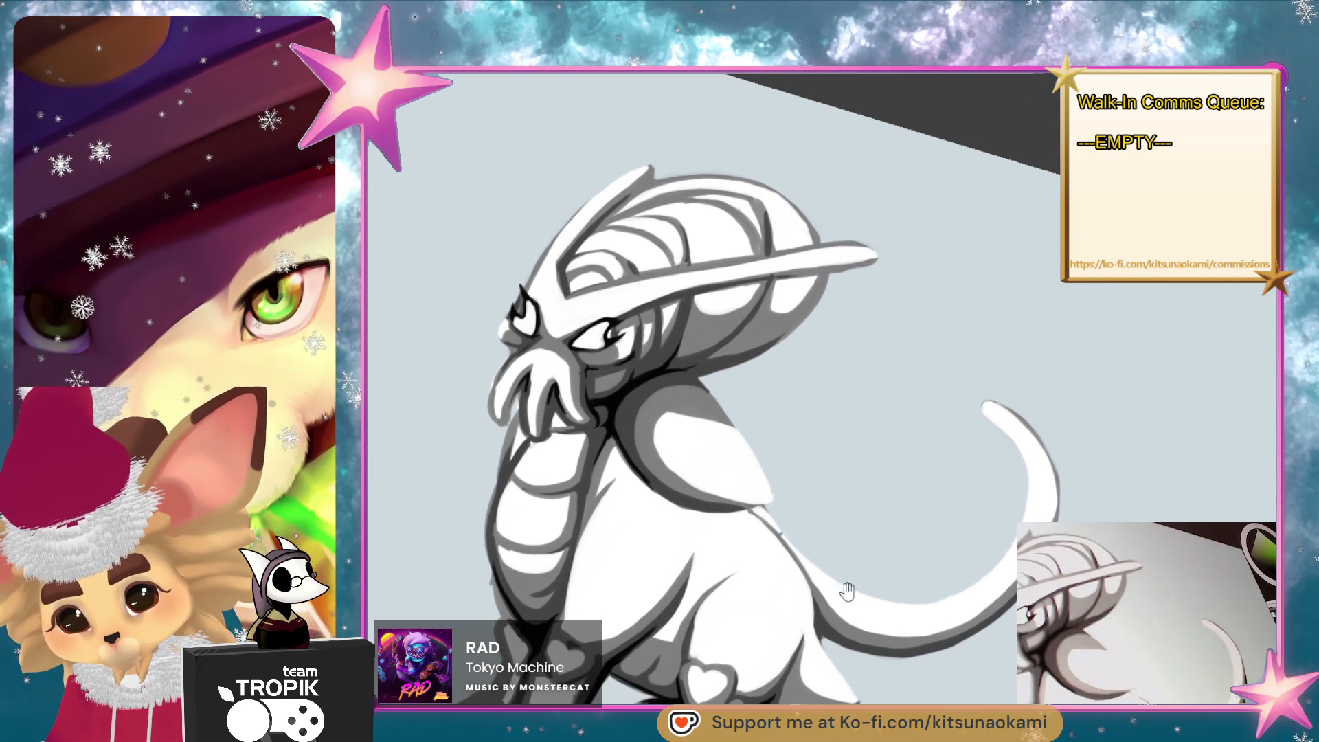
{"action": "scroll", "coordinate": [907, 533], "scroll_direction": "up", "scroll_amount": 4}
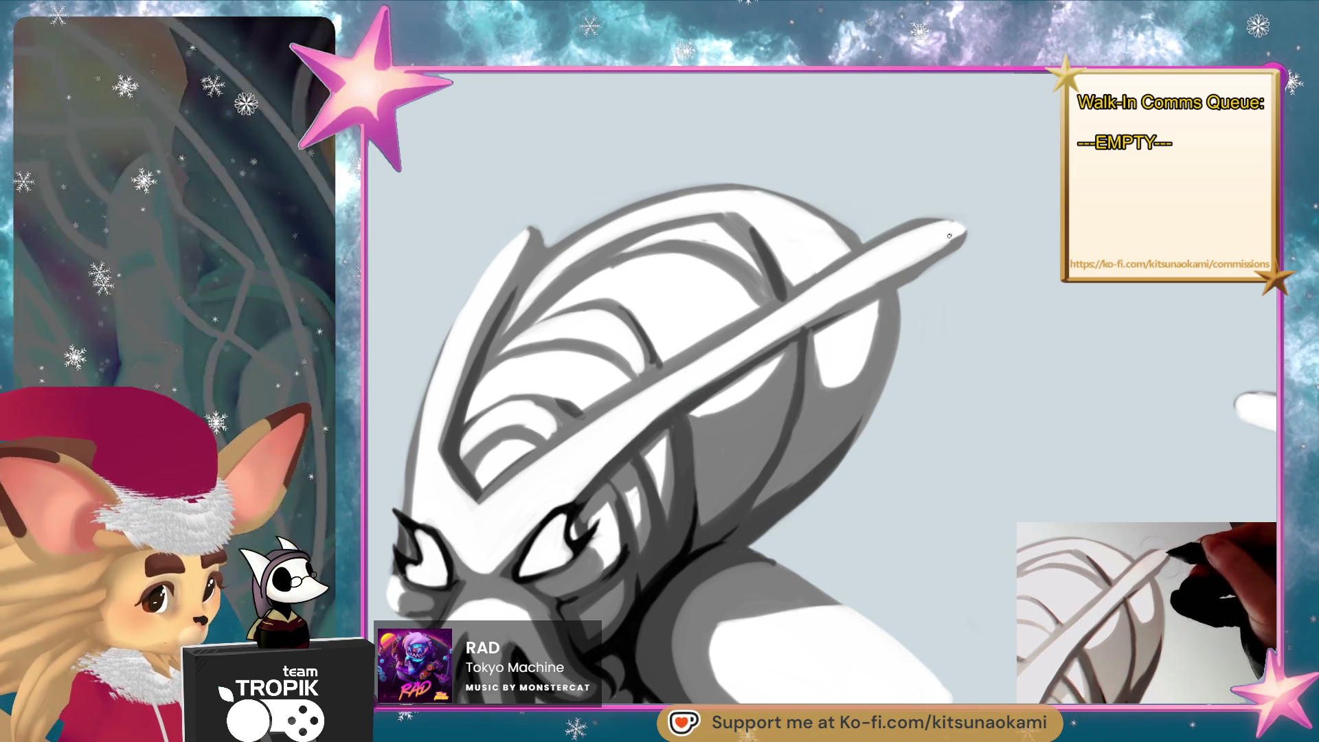
Lighten the horn band along its length and fine-tune the brush size.
{"action": "left_click_drag", "start_coordinate": [825, 282], "coordinate": [573, 444]}
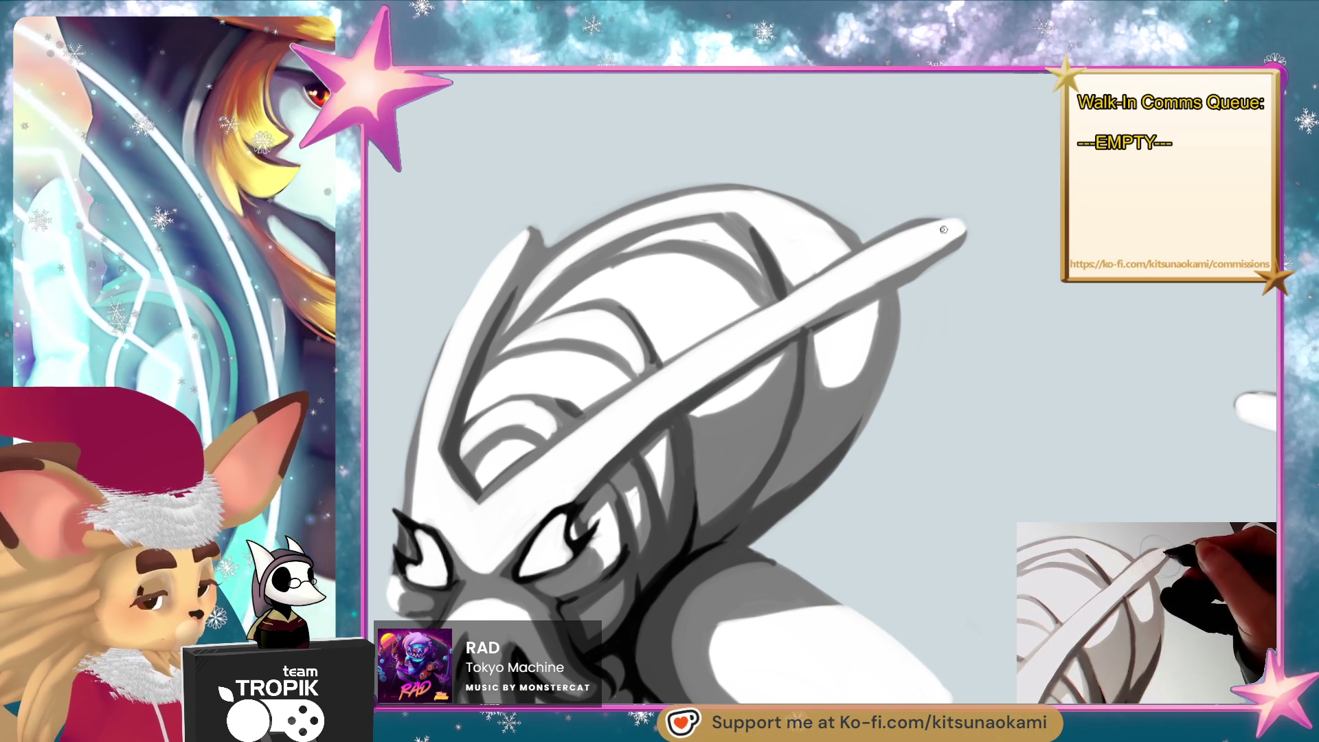
{"action": "key", "text": "bracketright"}
{"action": "key", "text": "bracketright"}
{"action": "key", "text": "bracketright"}
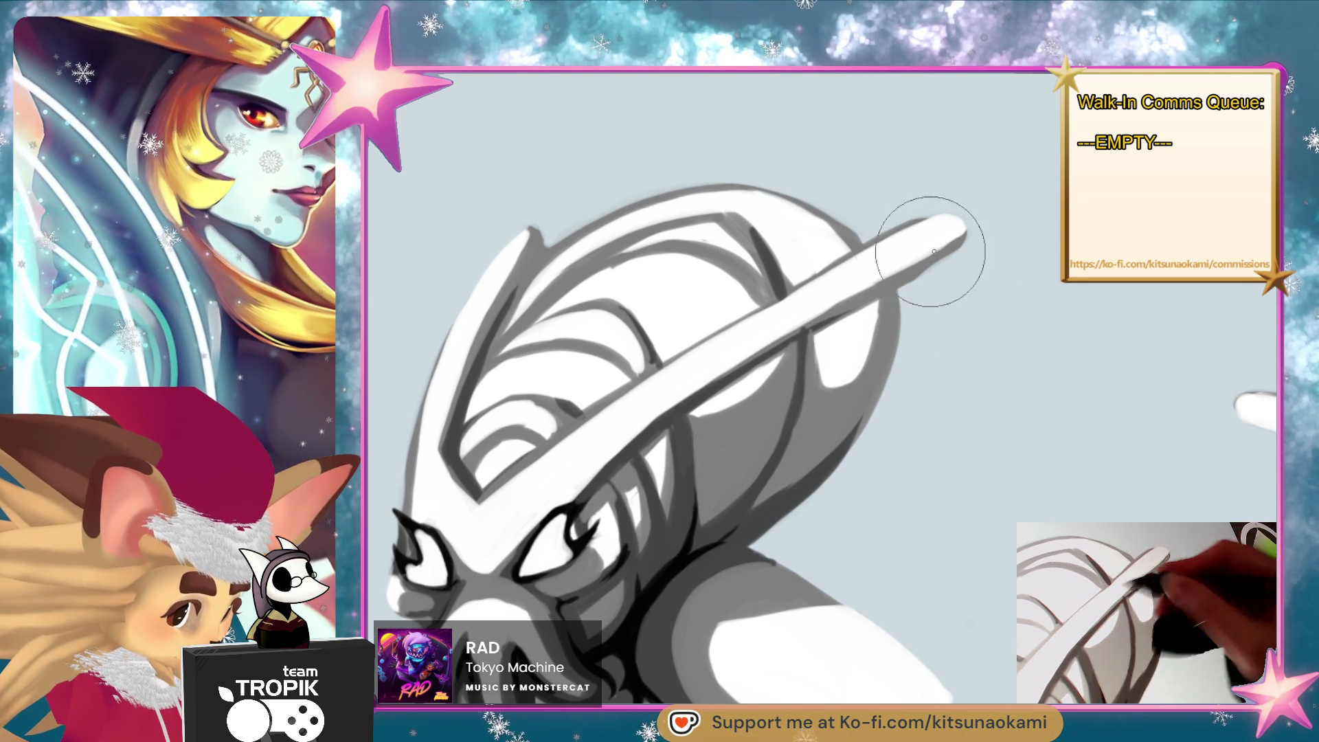
{"action": "key", "text": "bracketleft"}
{"action": "key", "text": "bracketleft"}
{"action": "key", "text": "bracketleft"}
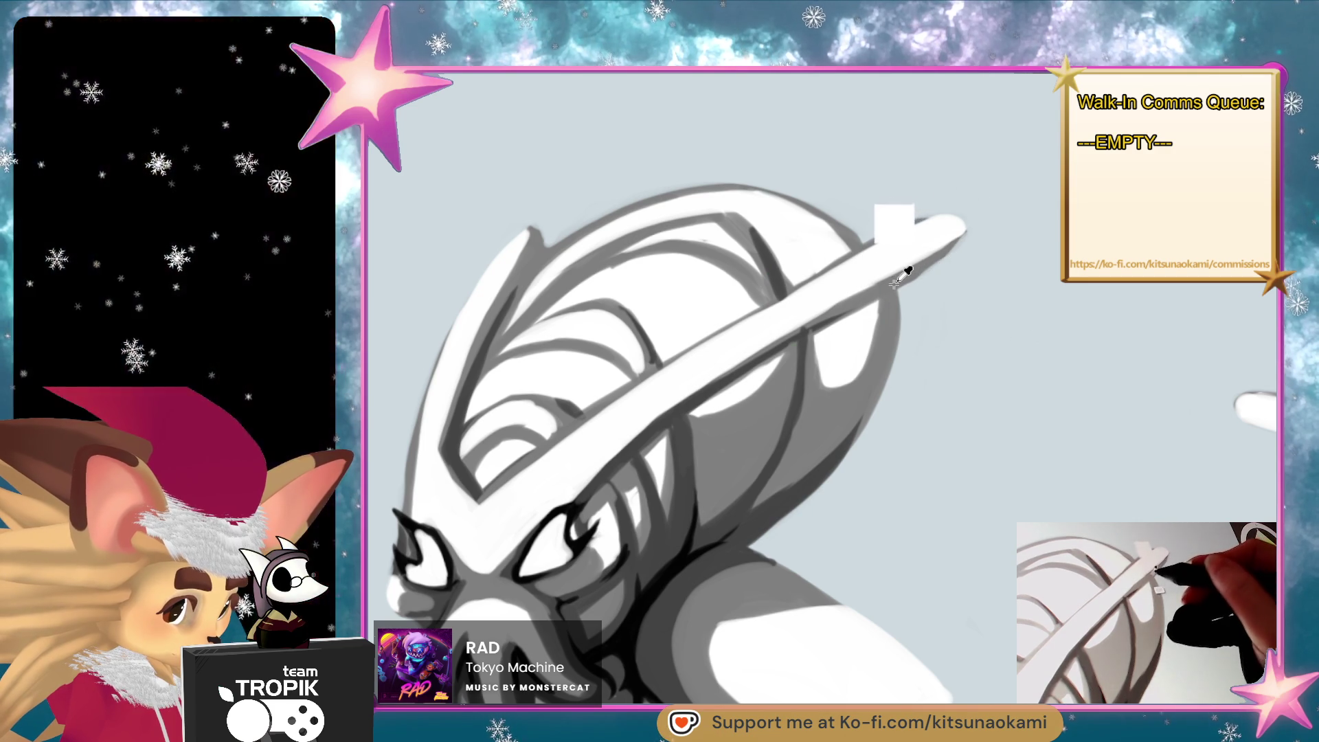
{"action": "key", "text": "bracketright"}
{"action": "key", "text": "bracketright"}
{"action": "key", "text": "bracketright"}
{"action": "key", "text": "bracketleft"}
{"action": "key", "text": "bracketleft"}
{"action": "key", "text": "bracketleft"}
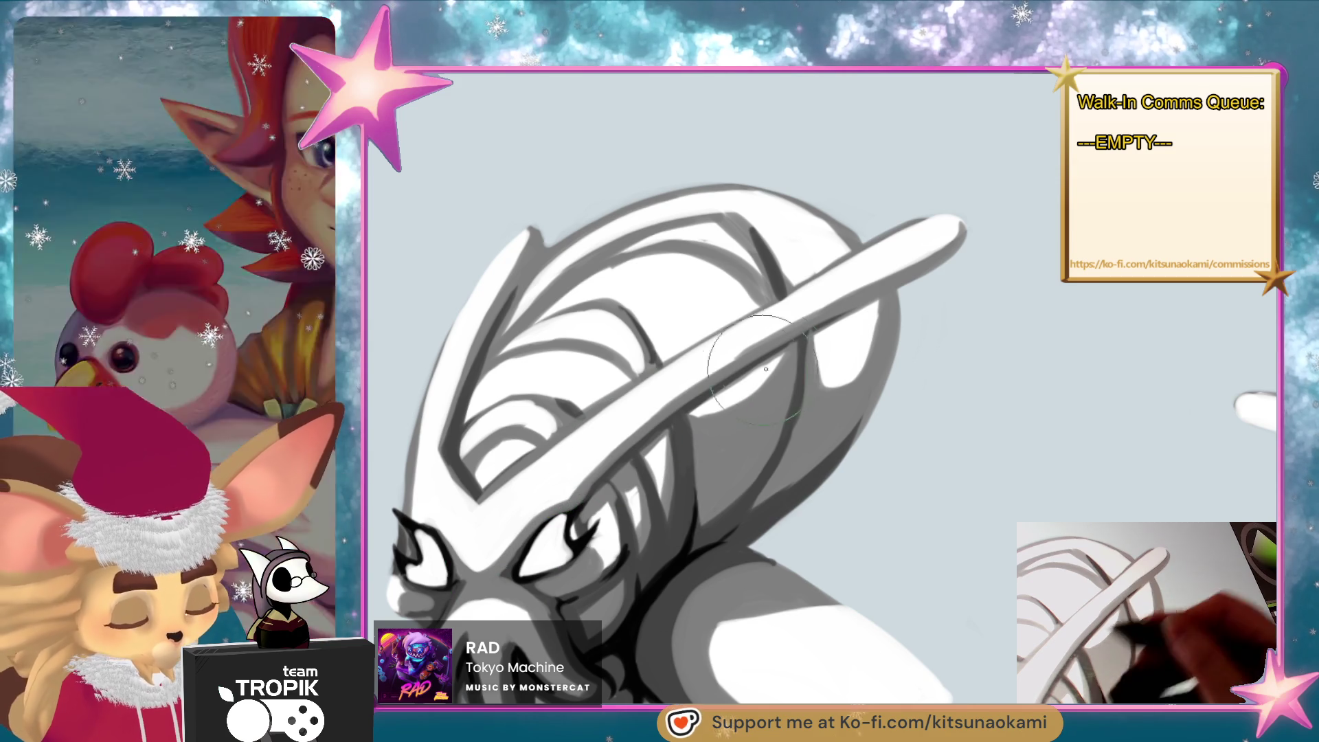
Sample the helmet-side grey and draw a dark curved line across the helmet ridges.
{"action": "left_click", "coordinate": [818, 413], "text": "alt"}
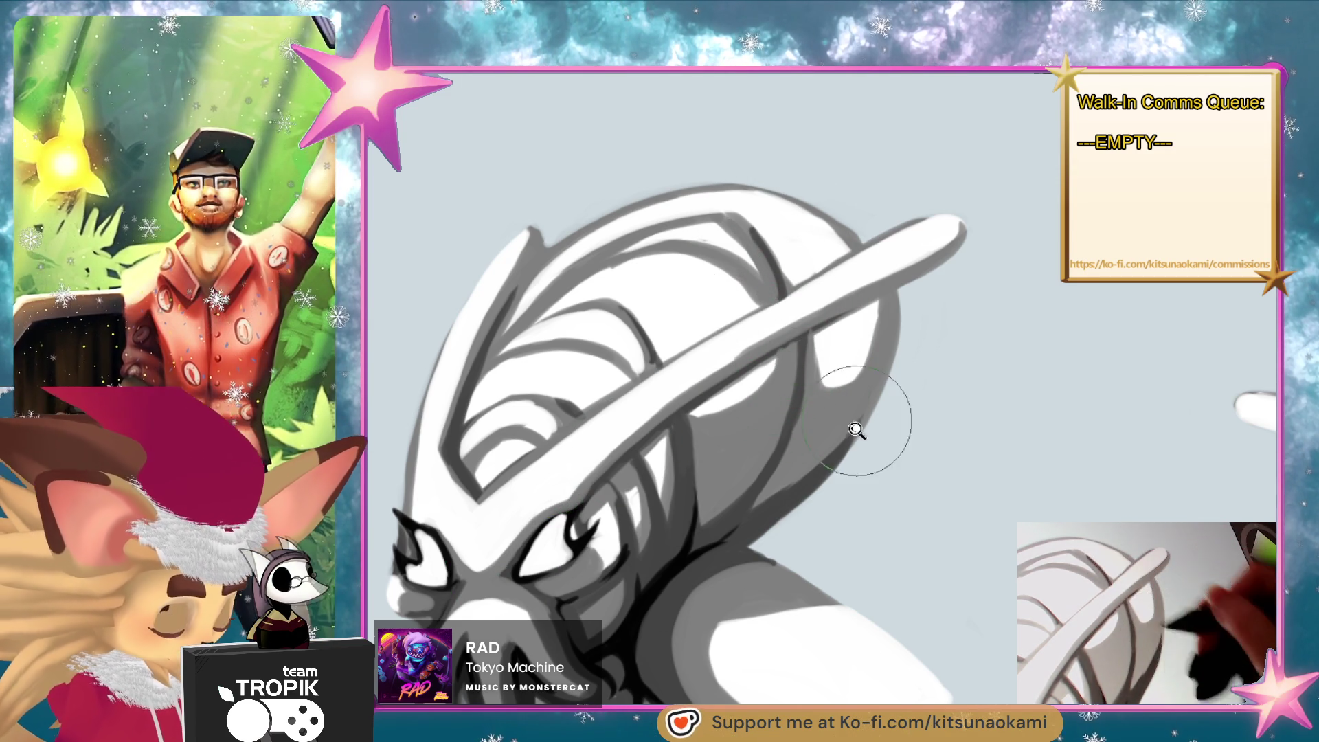
{"action": "scroll", "coordinate": [789, 357], "scroll_direction": "down", "scroll_amount": 3}
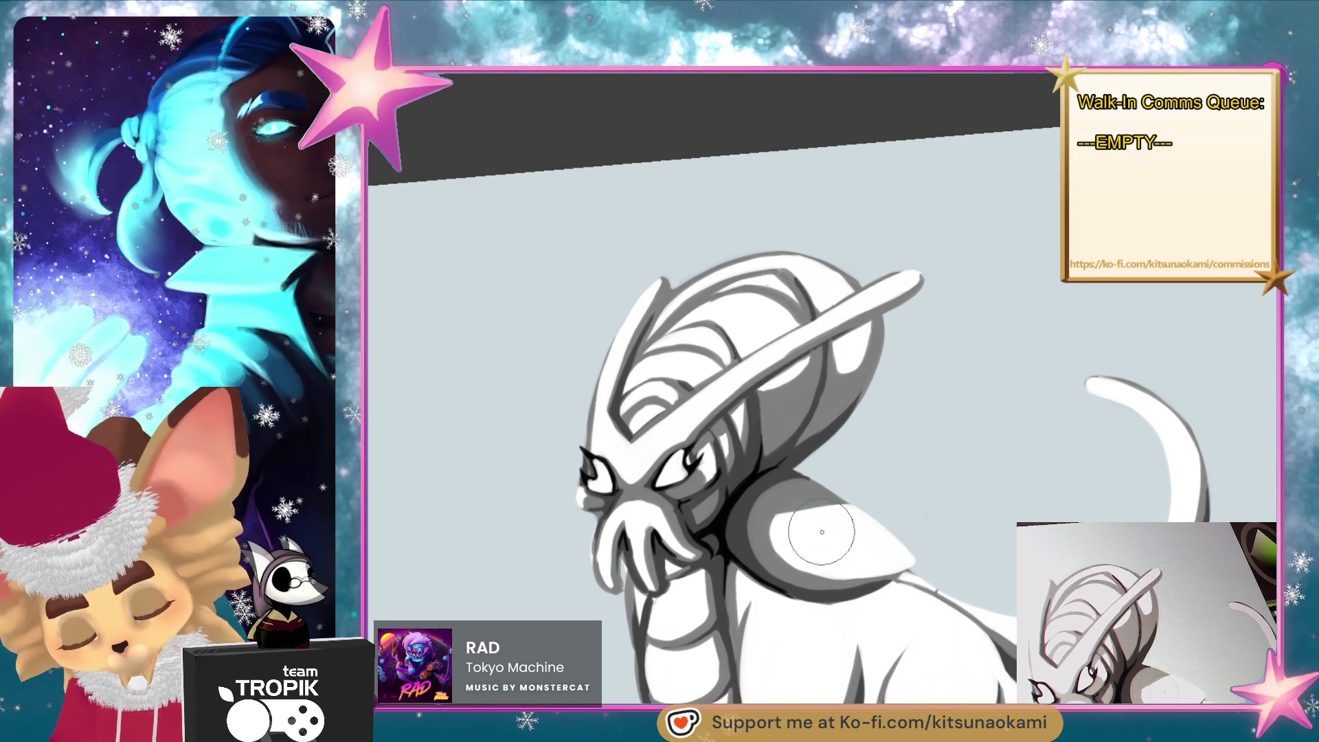
{"action": "mouse_move", "coordinate": [776, 533]}
{"action": "left_mouse_down"}
{"action": "mouse_move", "coordinate": [818, 474]}
{"action": "mouse_move", "coordinate": [776, 460]}
{"action": "mouse_move", "coordinate": [817, 474]}
{"action": "mouse_move", "coordinate": [823, 522]}
{"action": "mouse_move", "coordinate": [869, 405]}
{"action": "left_mouse_up"}
{"action": "left_click", "coordinate": [851, 411]}
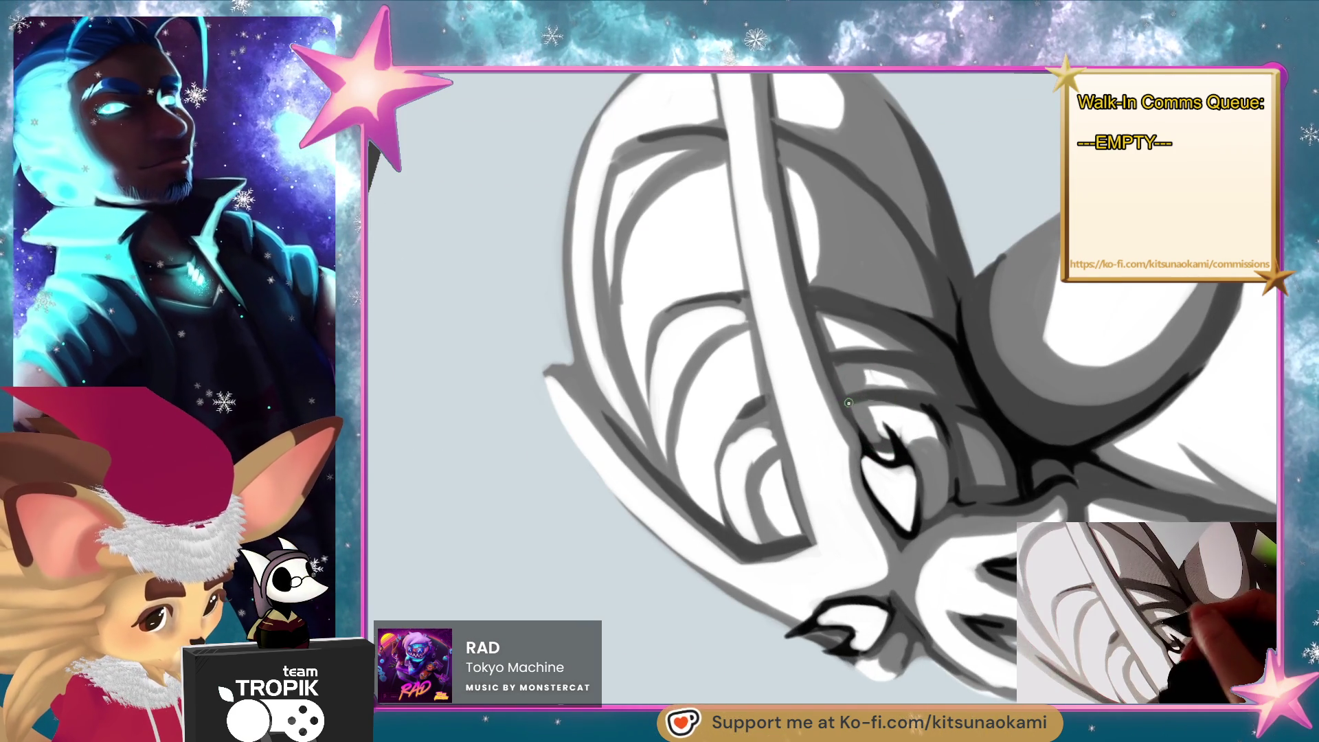
{"action": "left_click_drag", "start_coordinate": [773, 440], "coordinate": [745, 481]}
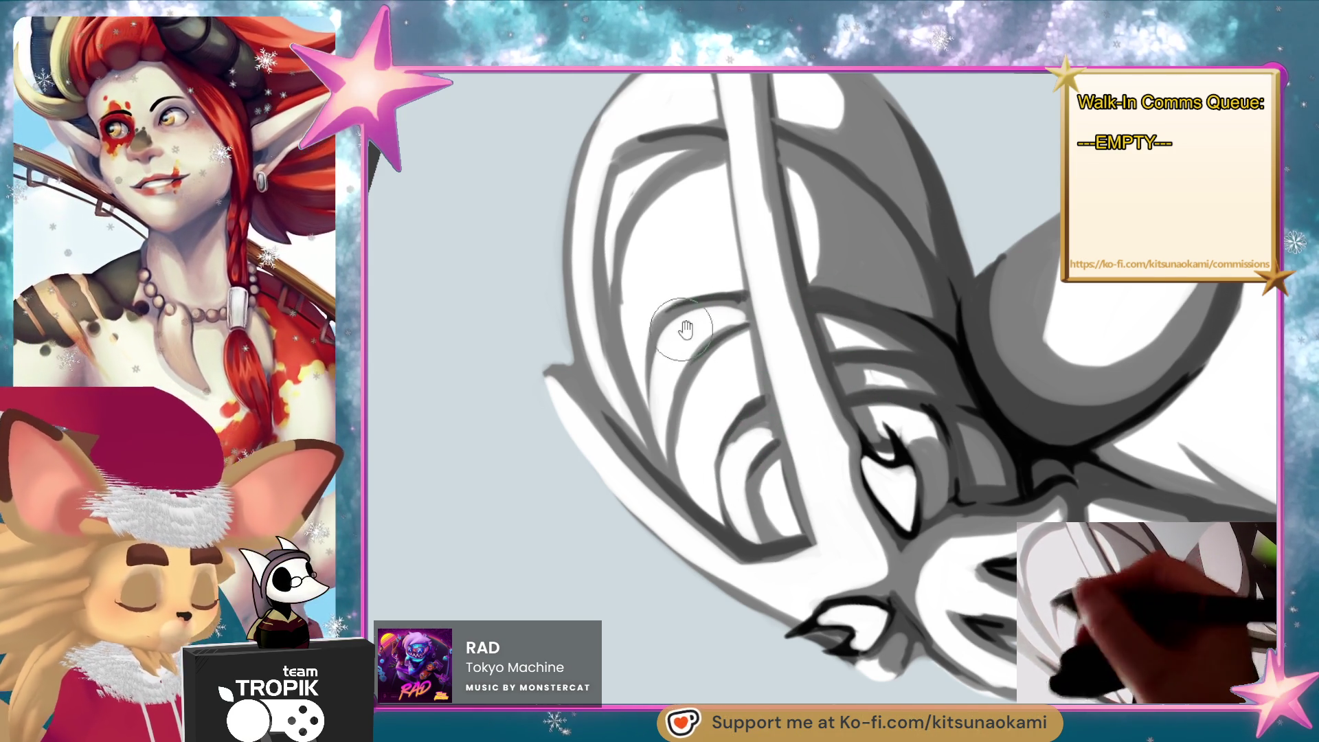
{"action": "key", "text": "ctrl+0"}
{"action": "left_click_drag", "start_coordinate": [813, 653], "coordinate": [845, 618]}
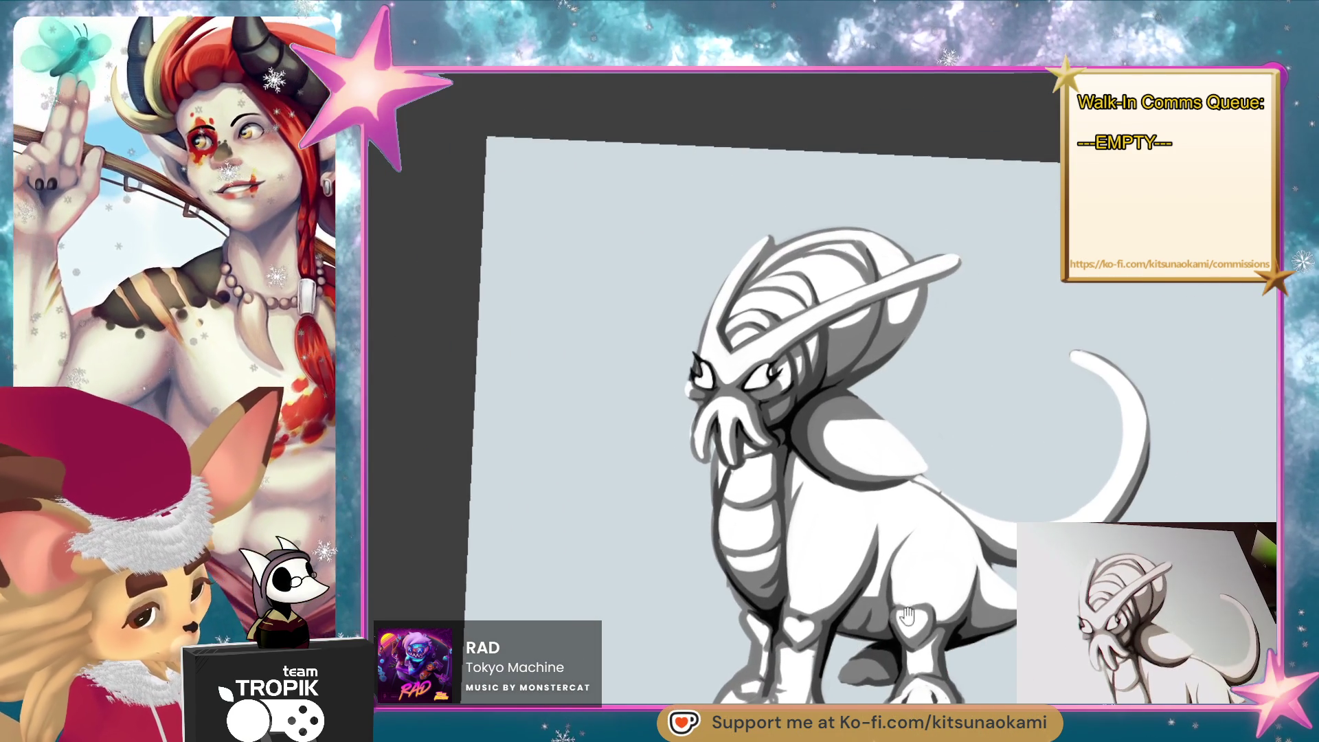
Zoom onto the face, enlarge the brush and paint white along the left cheek edge.
{"action": "scroll", "coordinate": [867, 315], "scroll_direction": "up", "scroll_amount": 5}
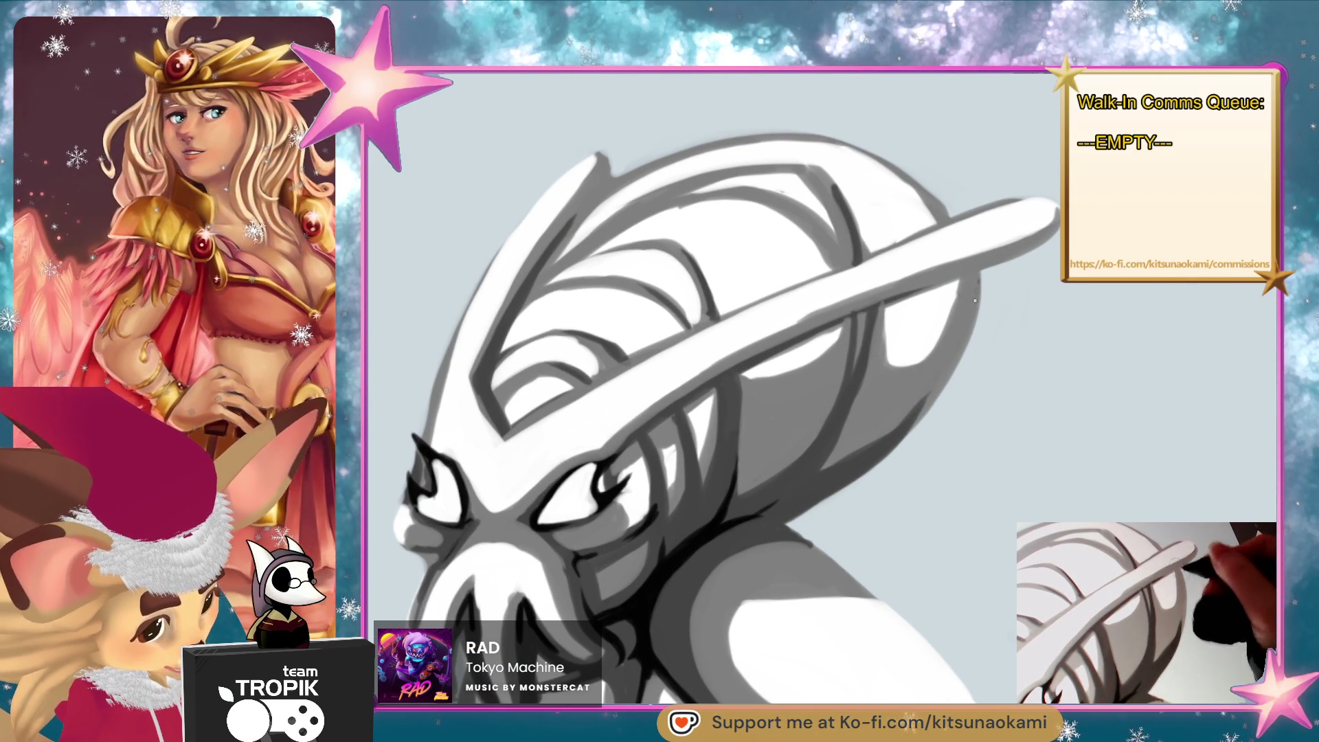
{"action": "scroll", "coordinate": [898, 600], "scroll_direction": "up", "scroll_amount": 4}
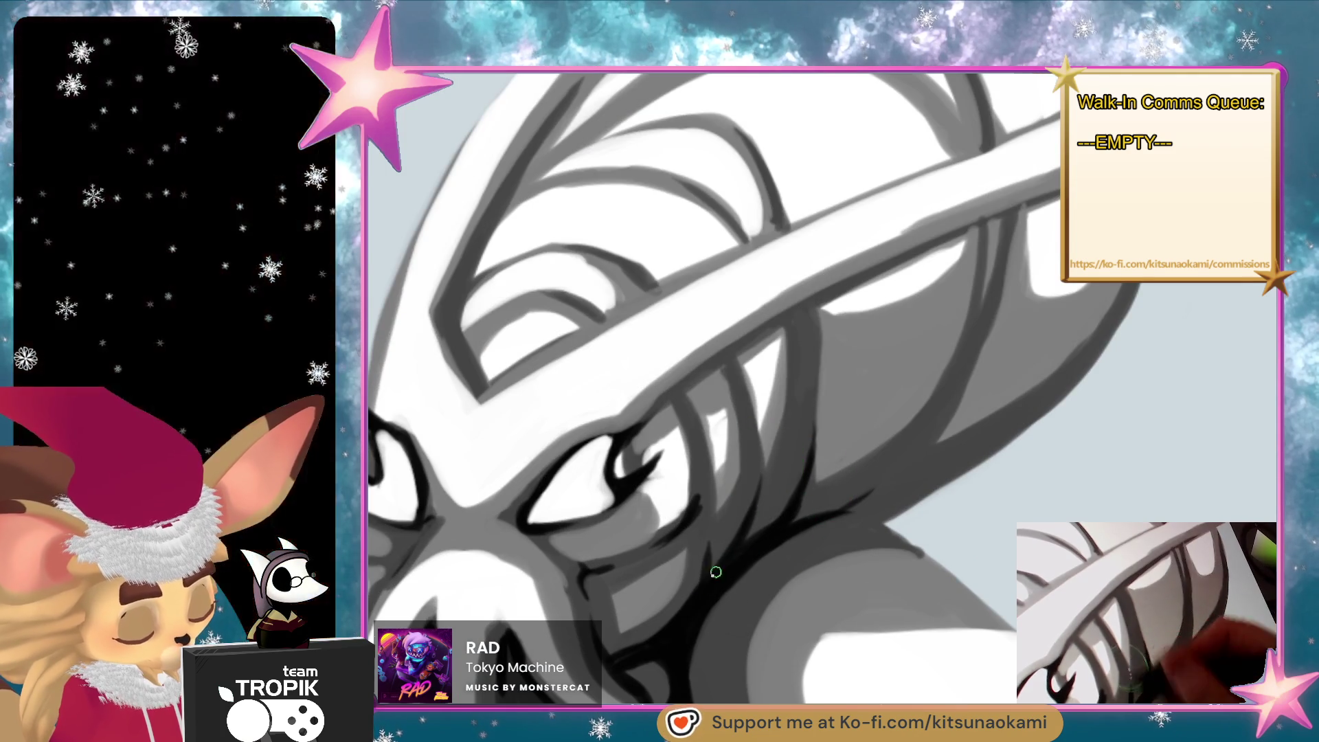
{"action": "scroll", "coordinate": [716, 679], "scroll_direction": "down", "scroll_amount": 2}
{"action": "scroll", "coordinate": [715, 678], "scroll_direction": "down", "scroll_amount": 2}
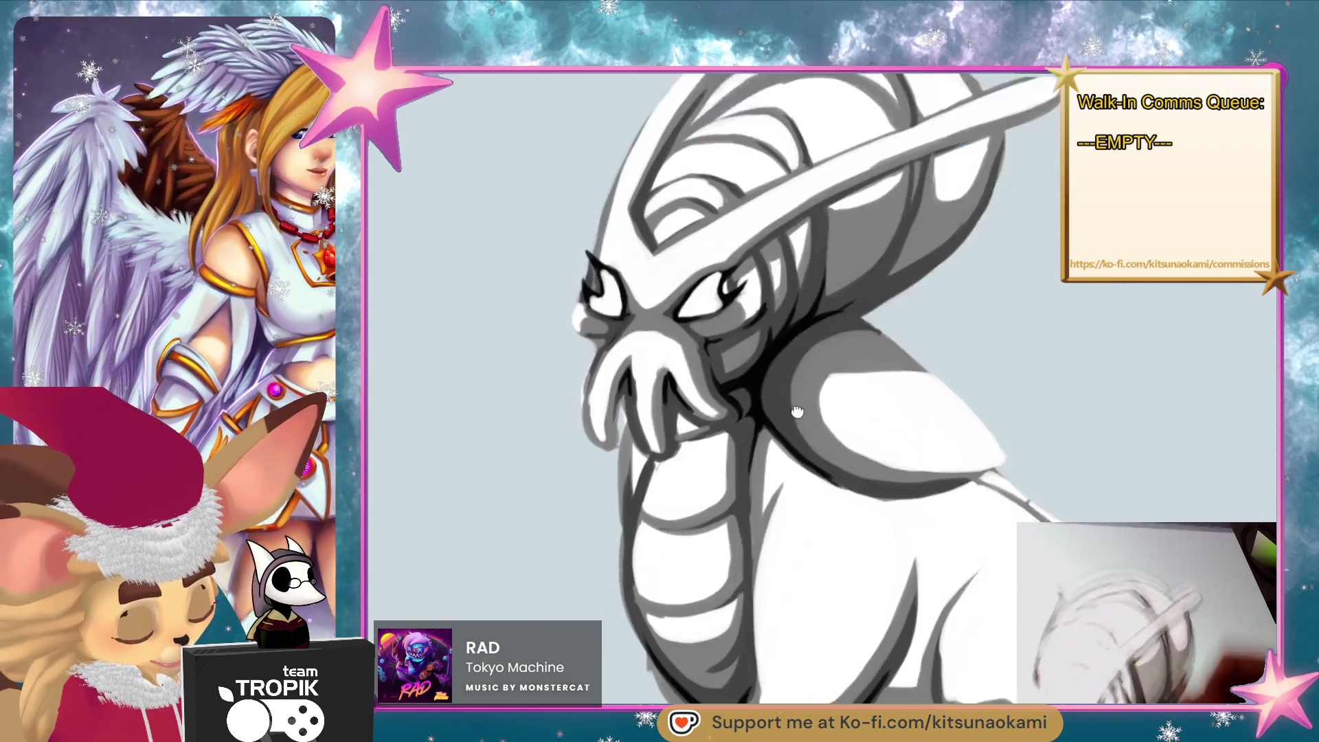
{"action": "scroll", "coordinate": [907, 292], "scroll_direction": "up", "scroll_amount": 5}
{"action": "left_click_drag", "start_coordinate": [907, 292], "coordinate": [940, 312]}
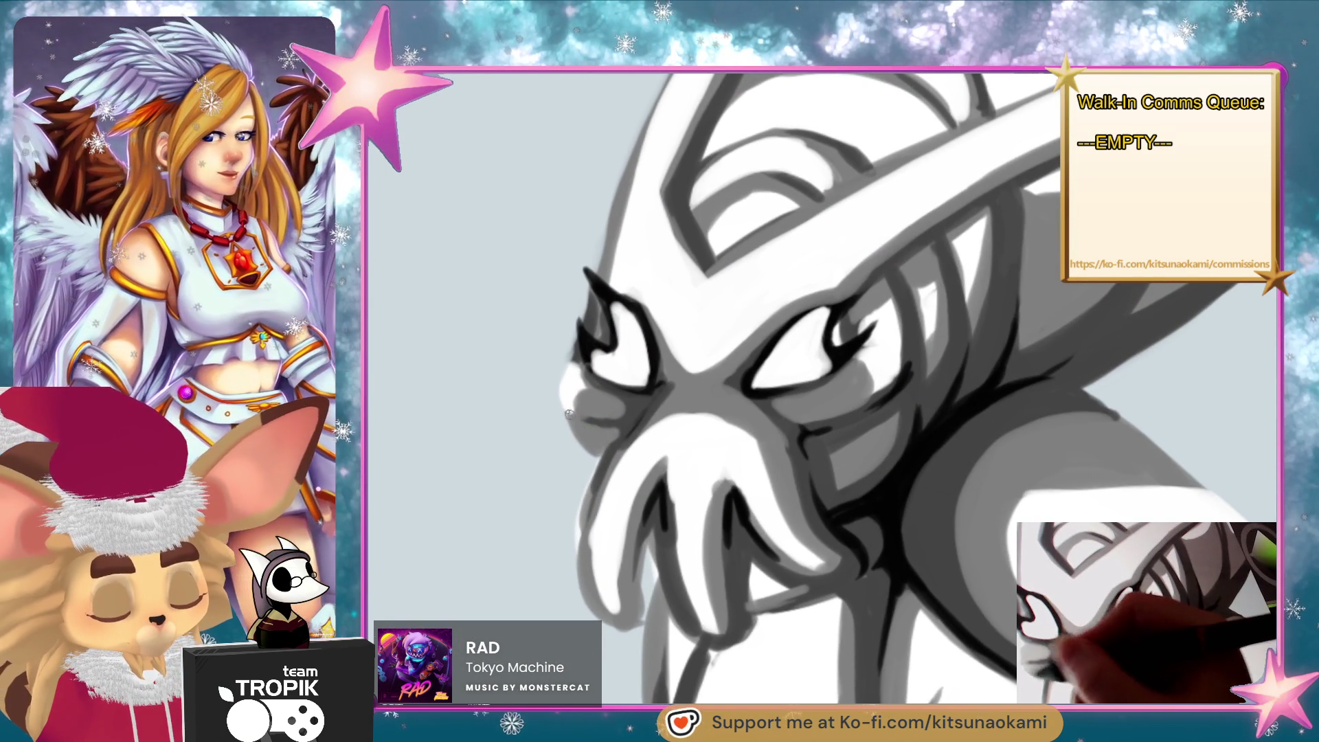
{"action": "mouse_move", "coordinate": [589, 426]}
{"action": "left_mouse_down"}
{"action": "mouse_move", "coordinate": [545, 370]}
{"action": "mouse_move", "coordinate": [592, 474]}
{"action": "left_mouse_up"}
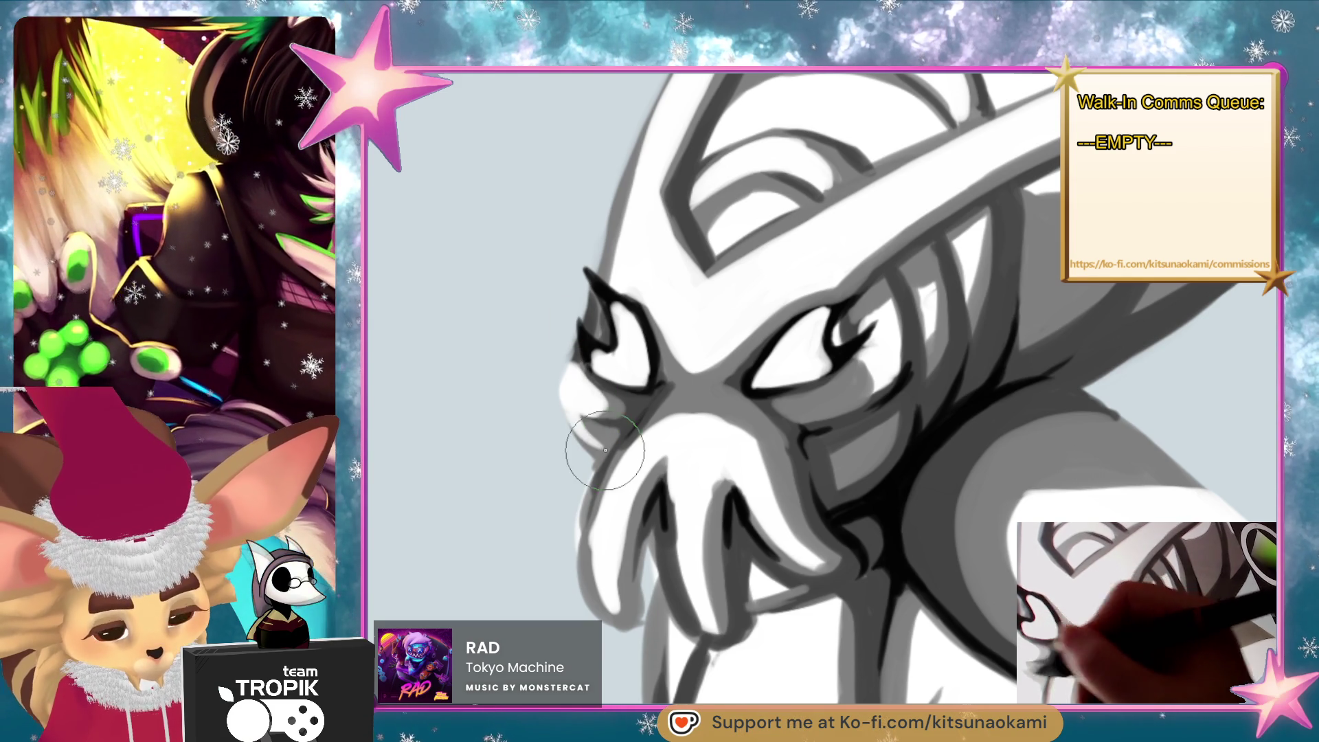
{"action": "left_click_drag", "start_coordinate": [569, 358], "coordinate": [593, 463]}
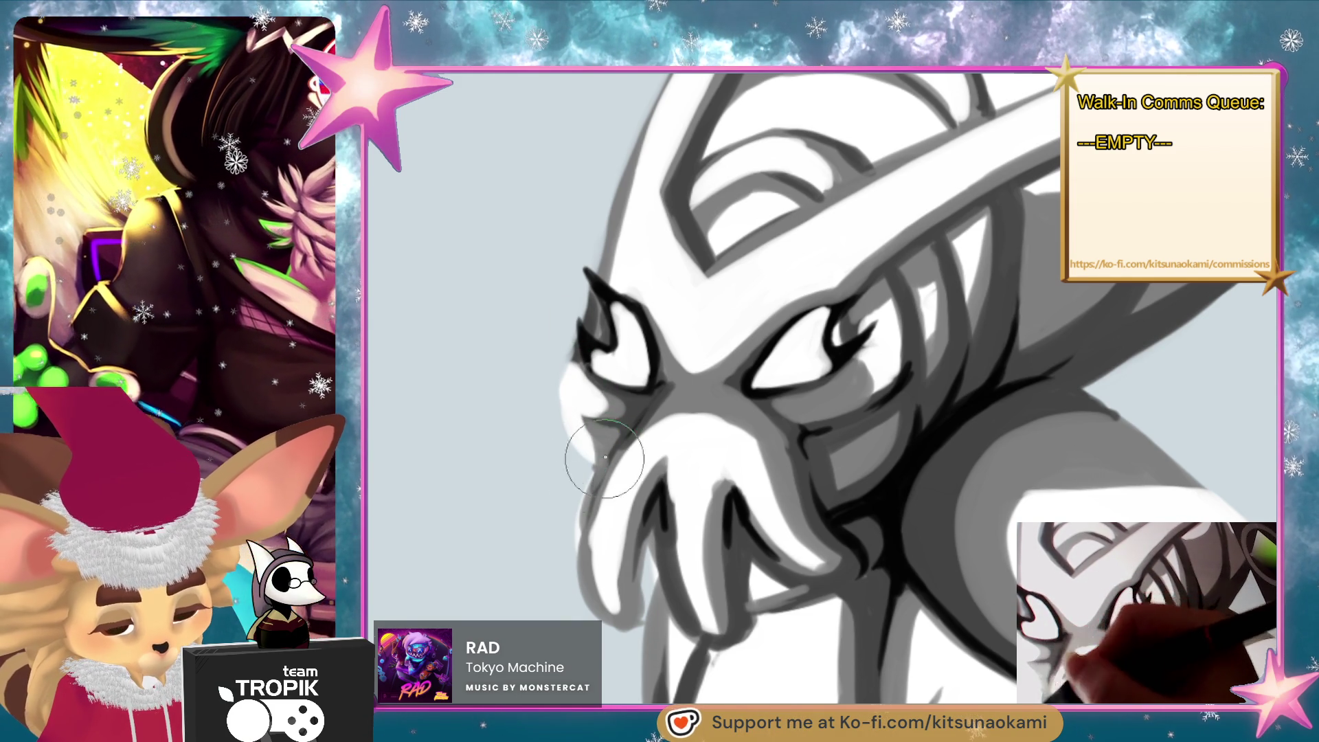
Paint white highlights on the left and middle tentacles.
{"action": "left_click", "coordinate": [633, 471], "text": "alt"}
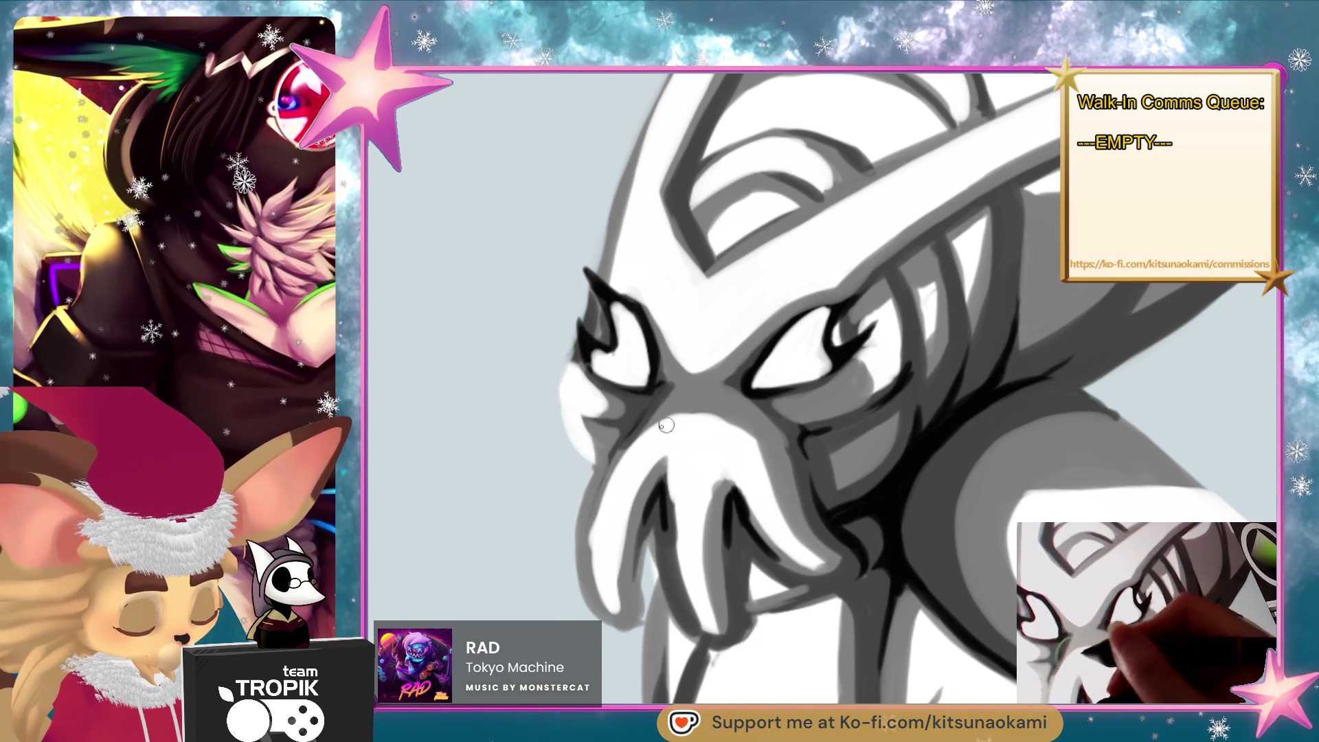
{"action": "mouse_move", "coordinate": [639, 447]}
{"action": "left_mouse_down"}
{"action": "mouse_move", "coordinate": [598, 563]}
{"action": "mouse_move", "coordinate": [611, 612]}
{"action": "mouse_move", "coordinate": [653, 474]}
{"action": "left_mouse_up"}
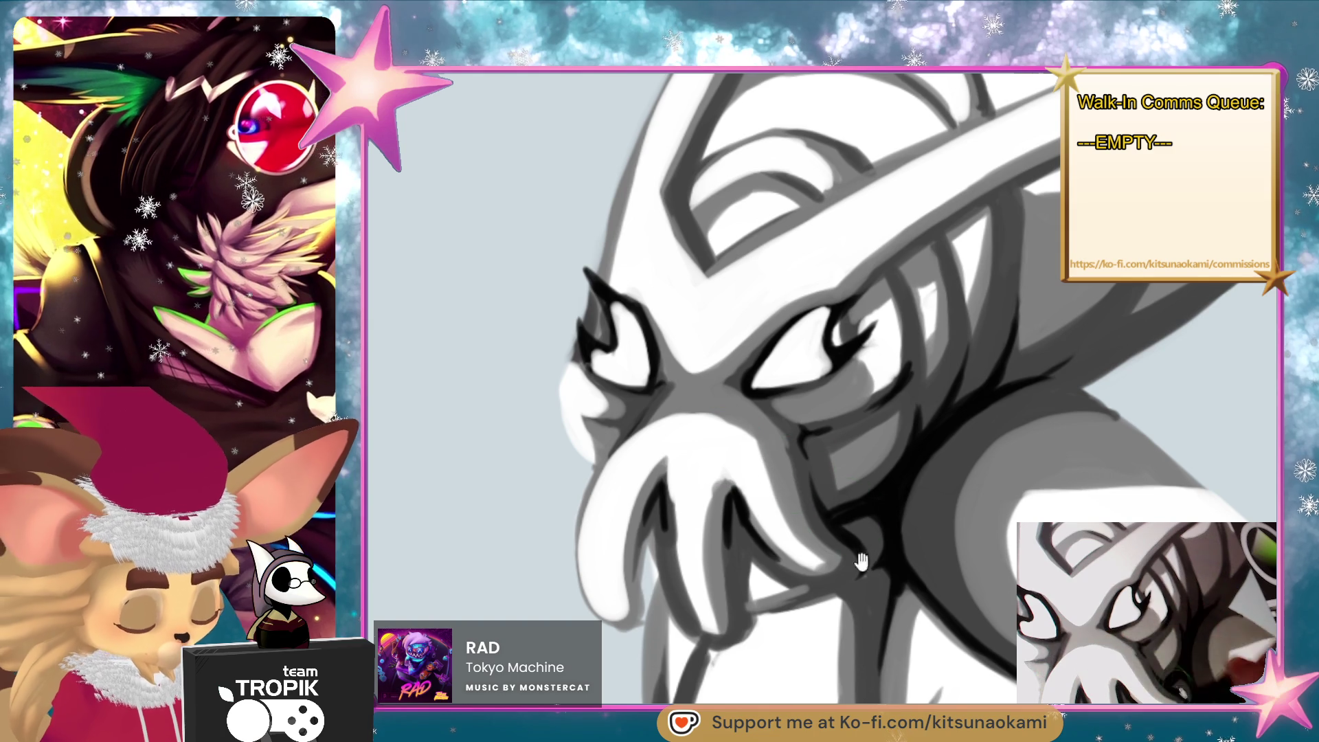
{"action": "mouse_move", "coordinate": [683, 419]}
{"action": "left_mouse_down"}
{"action": "mouse_move", "coordinate": [671, 522]}
{"action": "mouse_move", "coordinate": [701, 632]}
{"action": "mouse_move", "coordinate": [711, 474]}
{"action": "left_mouse_up"}
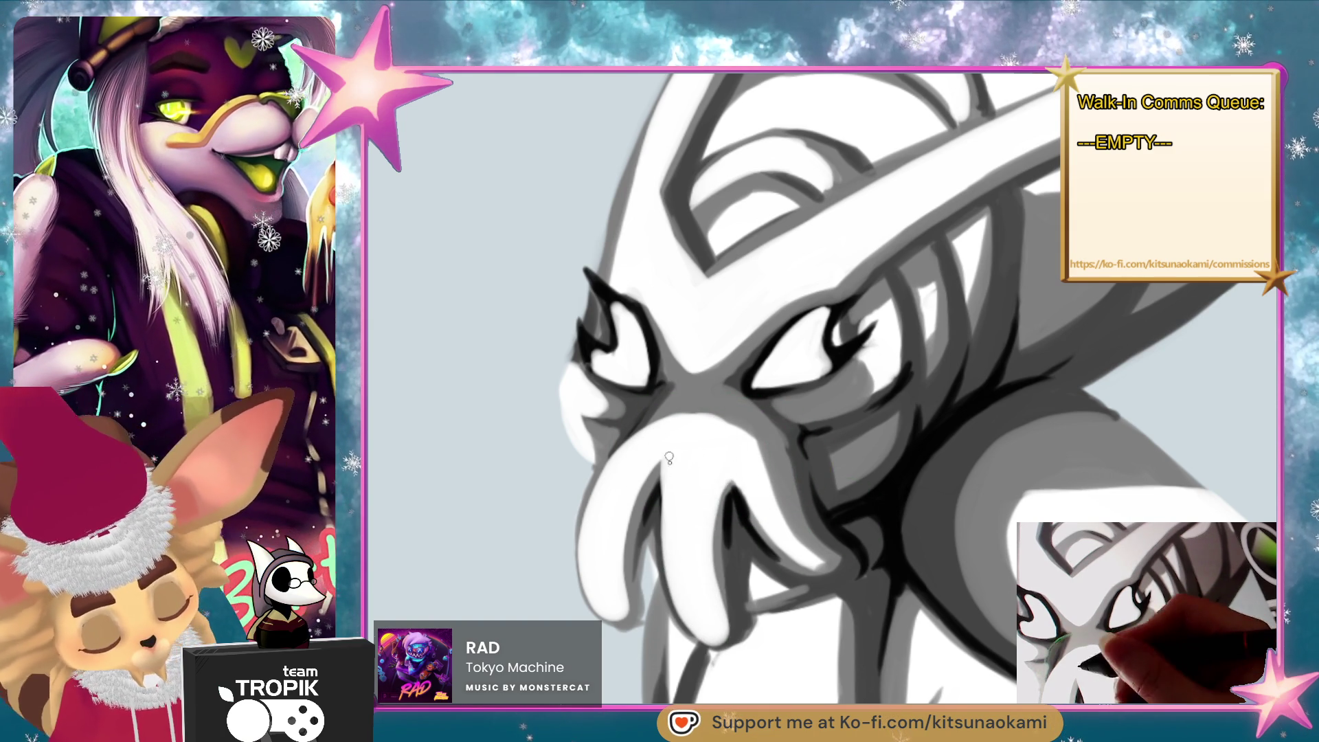
{"action": "scroll", "coordinate": [709, 446], "scroll_direction": "down", "scroll_amount": 5}
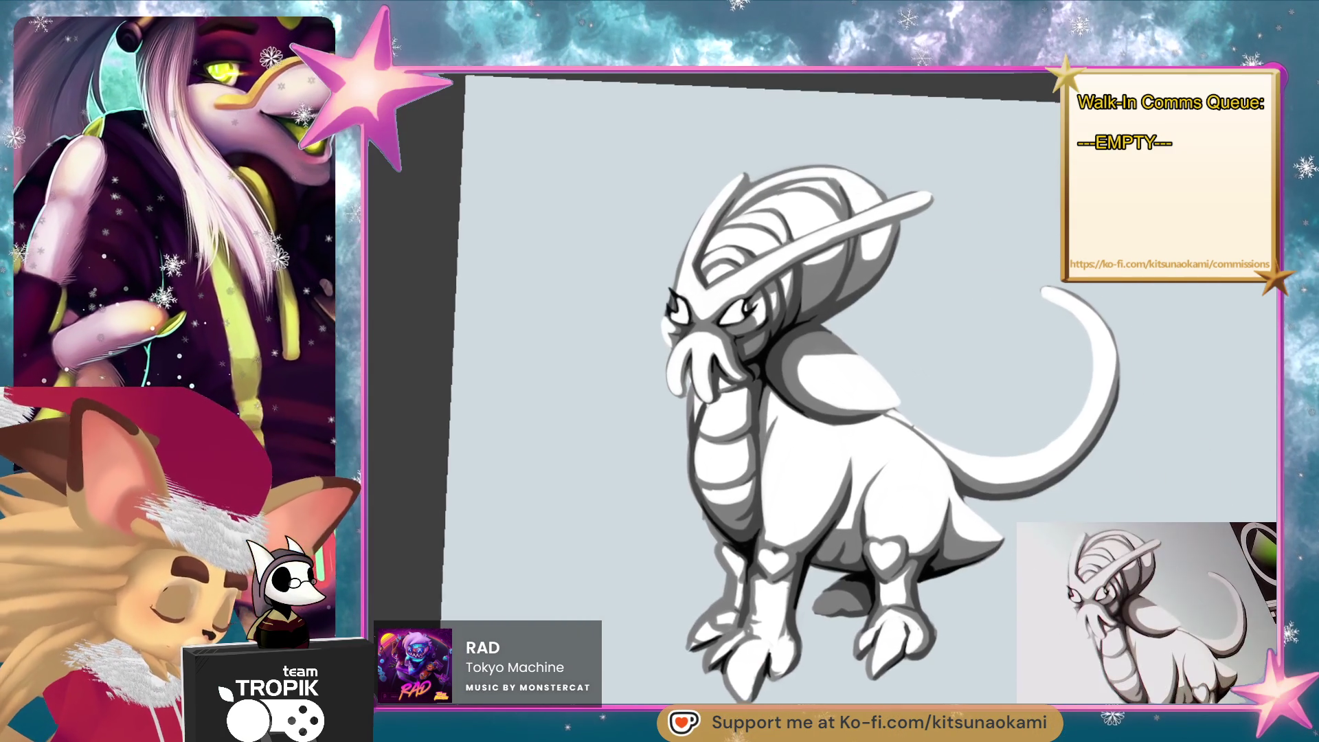
{"action": "scroll", "coordinate": [829, 391], "scroll_direction": "right", "scroll_amount": 1}
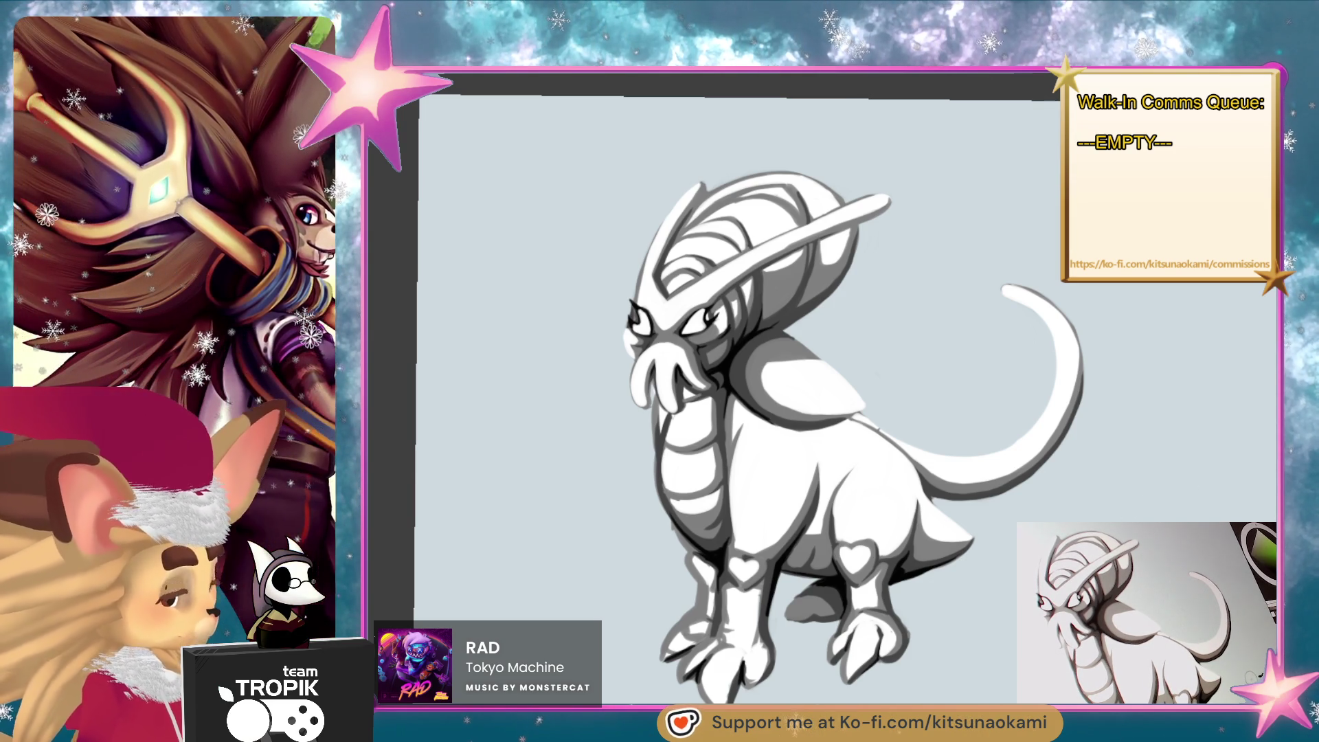
{"action": "scroll", "coordinate": [859, 167], "scroll_direction": "up", "scroll_amount": 3}
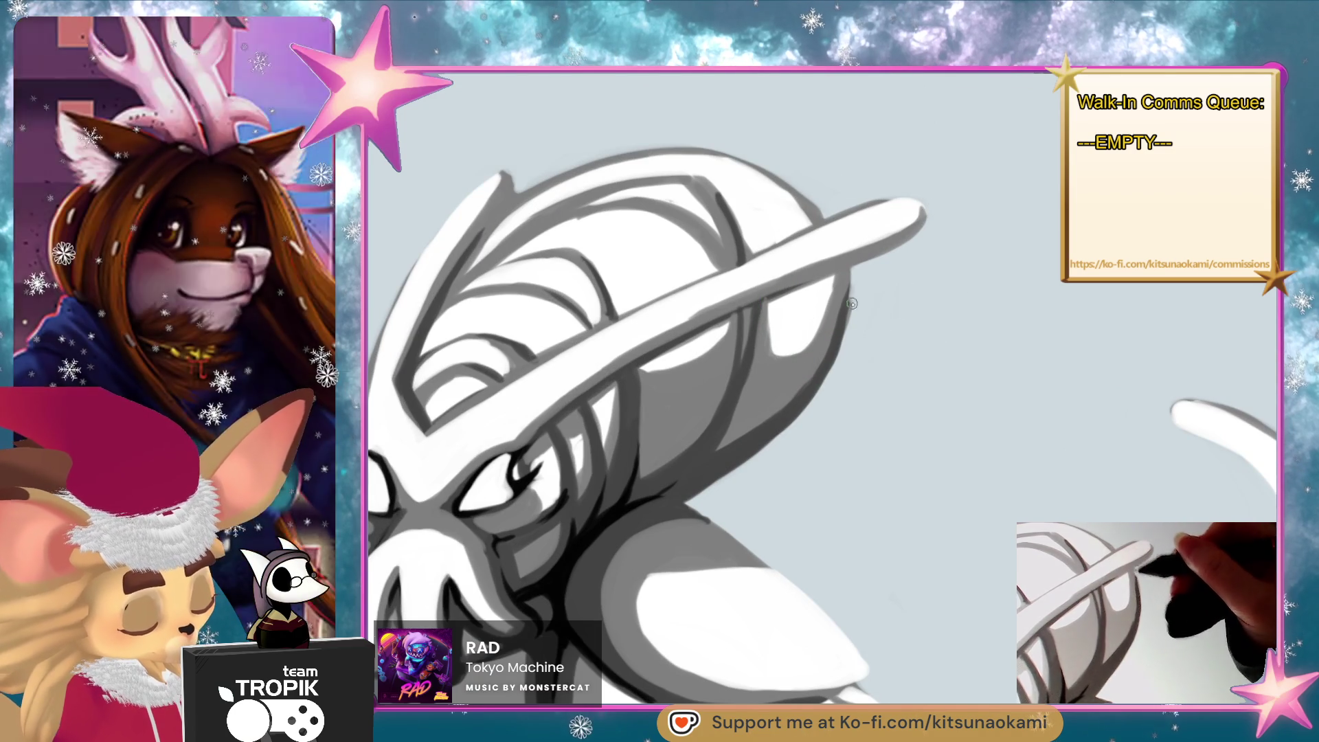
{"action": "scroll", "coordinate": [880, 414], "scroll_direction": "down", "scroll_amount": 5}
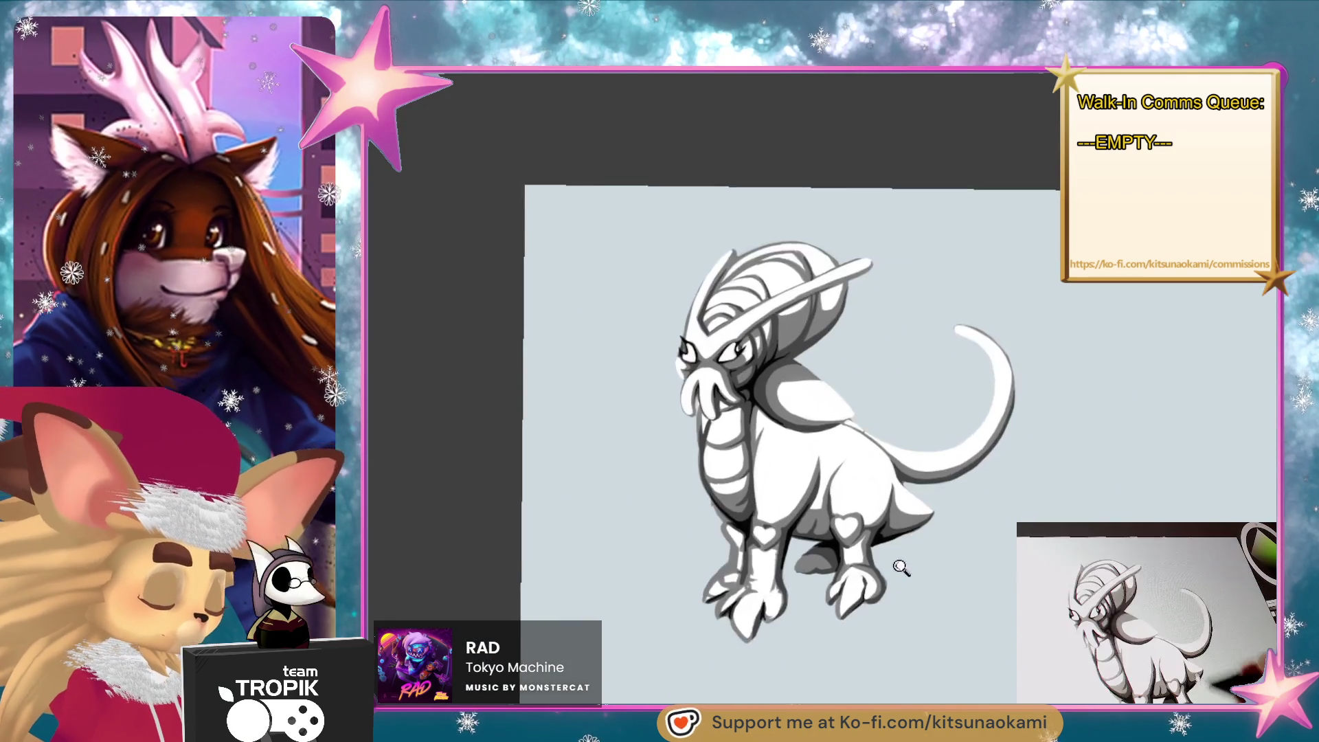
{"action": "scroll", "coordinate": [898, 566], "scroll_direction": "up", "scroll_amount": 2}
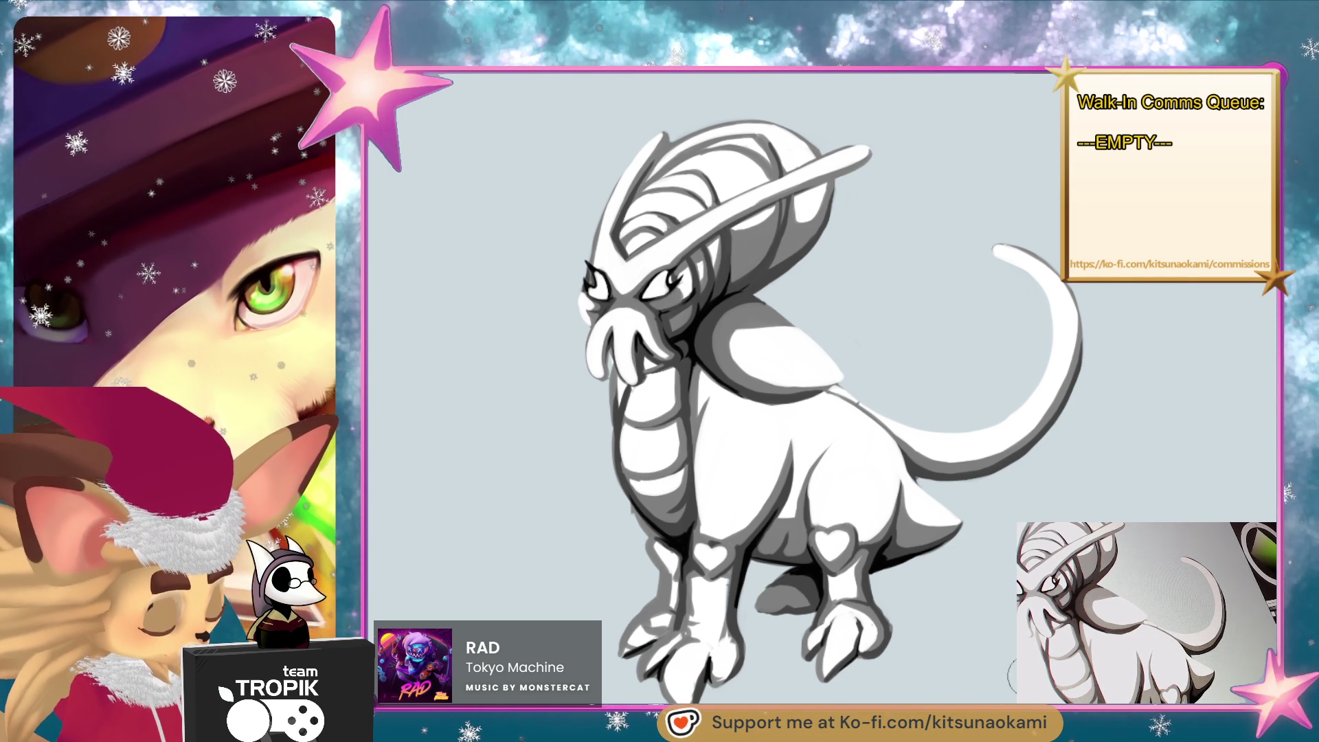
{"action": "scroll", "coordinate": [824, 412], "scroll_direction": "up", "scroll_amount": 1}
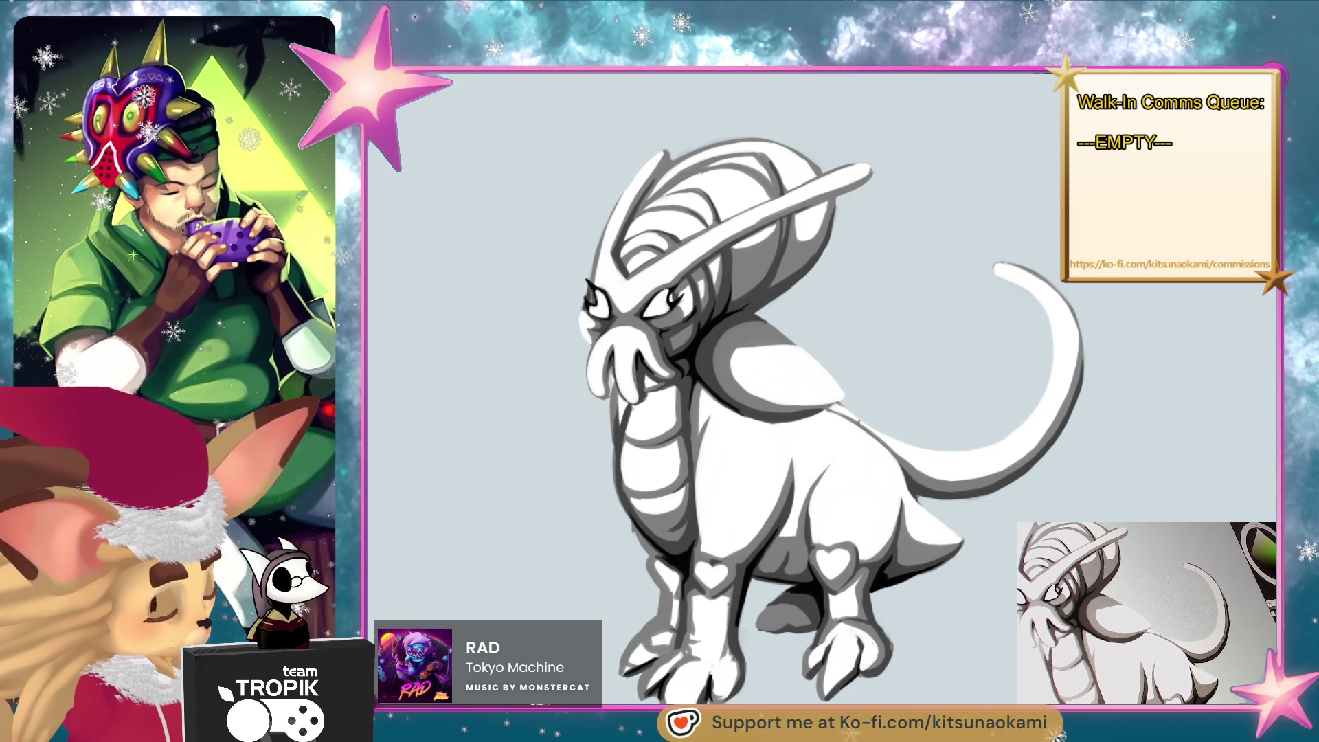
Darken the shading, then paint mauve over the lower body, legs, tail and helmet with a large brush.
{"action": "key", "text": "ctrl+j"}
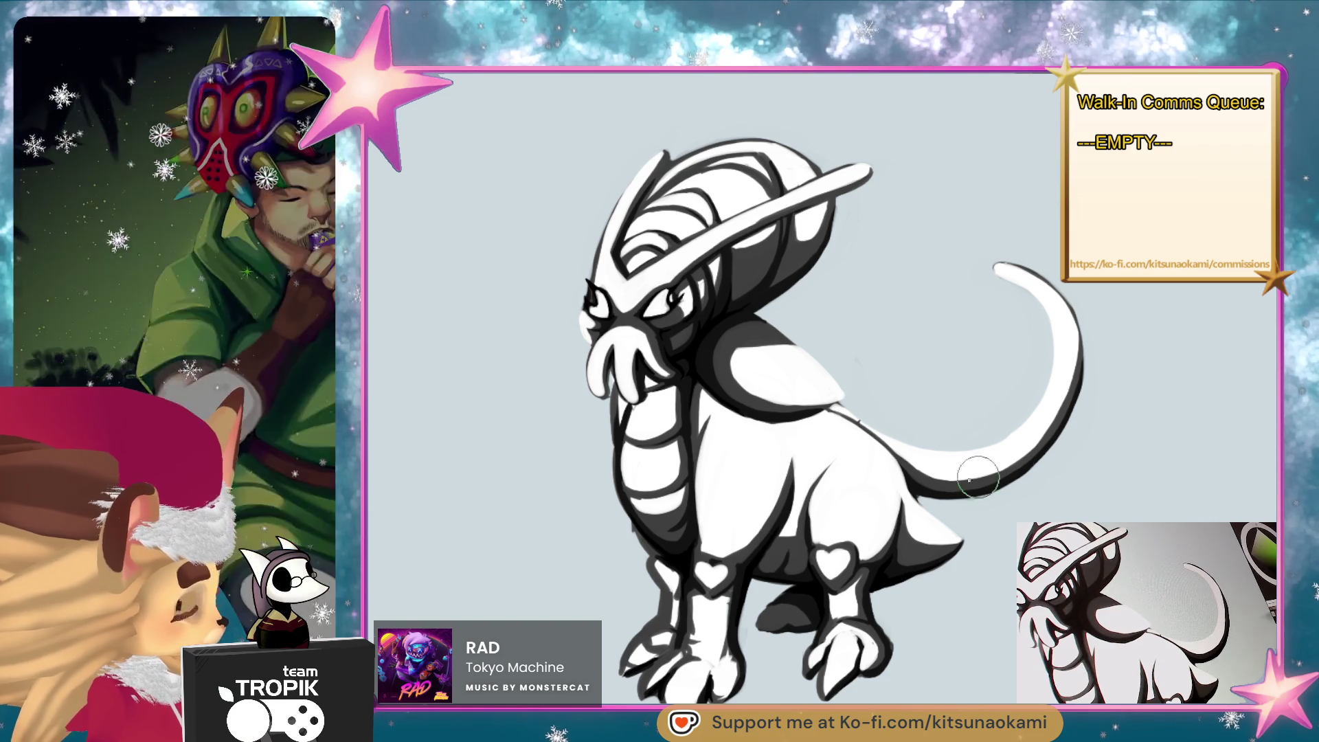
{"action": "key", "text": "bracketright"}
{"action": "key", "text": "bracketright"}
{"action": "key", "text": "bracketright"}
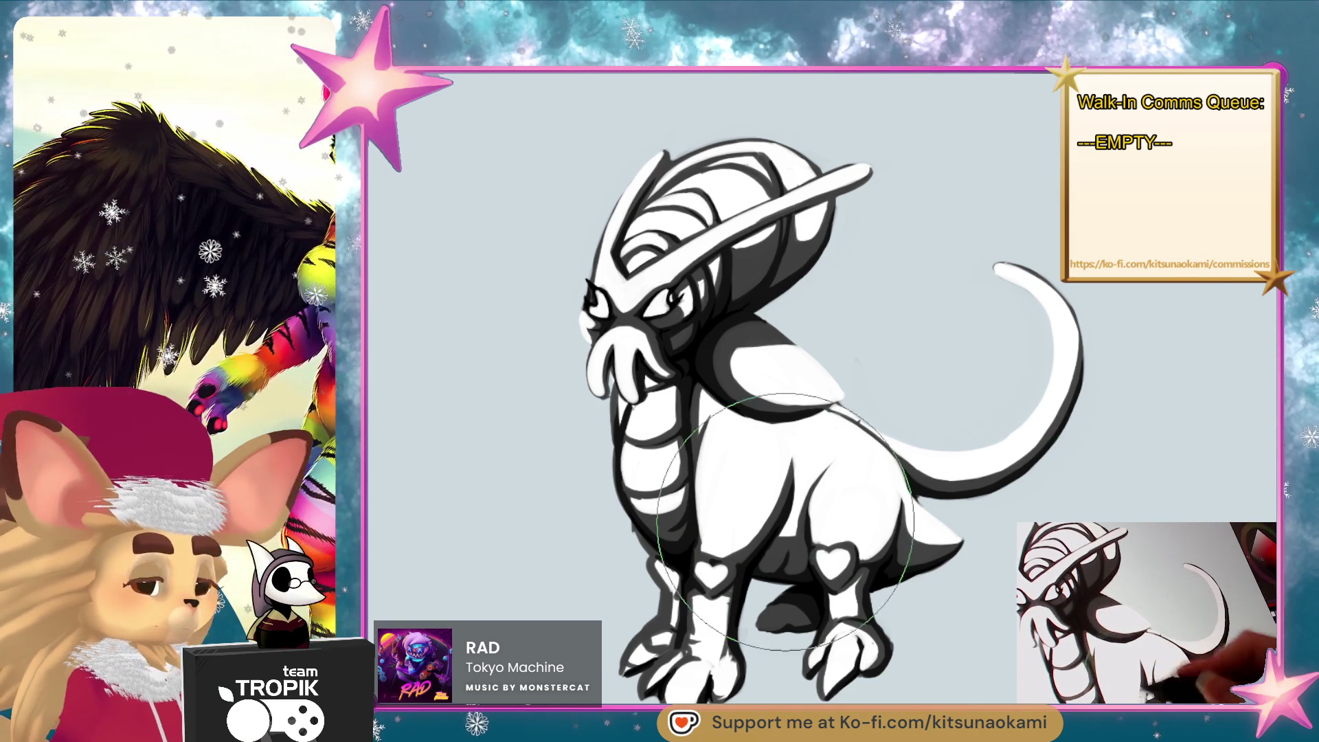
{"action": "mouse_move", "coordinate": [955, 446]}
{"action": "left_mouse_down"}
{"action": "mouse_move", "coordinate": [852, 652]}
{"action": "mouse_move", "coordinate": [950, 443]}
{"action": "mouse_move", "coordinate": [756, 495]}
{"action": "mouse_move", "coordinate": [834, 377]}
{"action": "mouse_move", "coordinate": [652, 412]}
{"action": "mouse_move", "coordinate": [654, 529]}
{"action": "left_mouse_up"}
{"action": "mouse_move", "coordinate": [1057, 447]}
{"action": "left_mouse_down"}
{"action": "mouse_move", "coordinate": [1071, 330]}
{"action": "mouse_move", "coordinate": [845, 268]}
{"action": "mouse_move", "coordinate": [625, 299]}
{"action": "mouse_move", "coordinate": [686, 118]}
{"action": "left_mouse_up"}
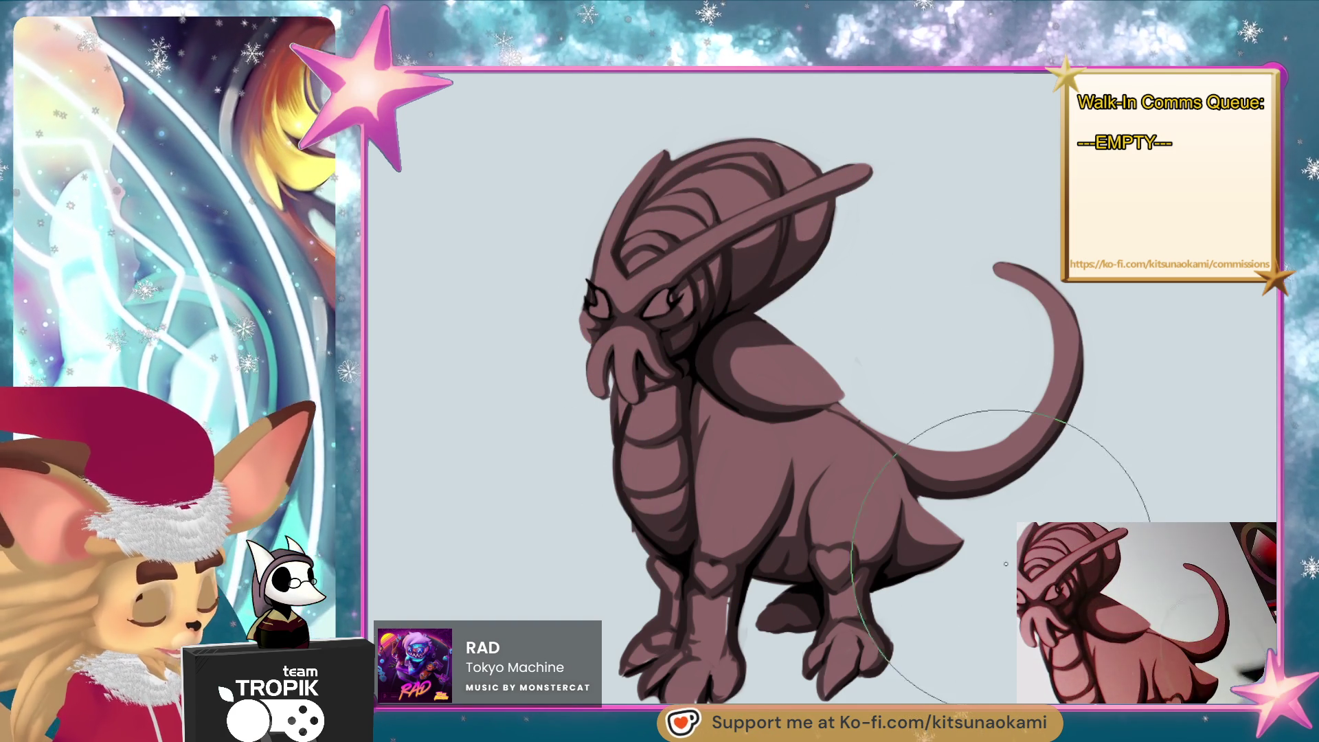
With a smaller brush, paint the head crest pale grey-white and begin lightening the front-leg heart.
{"action": "key", "text": "bracketleft"}
{"action": "key", "text": "bracketleft"}
{"action": "key", "text": "bracketleft"}
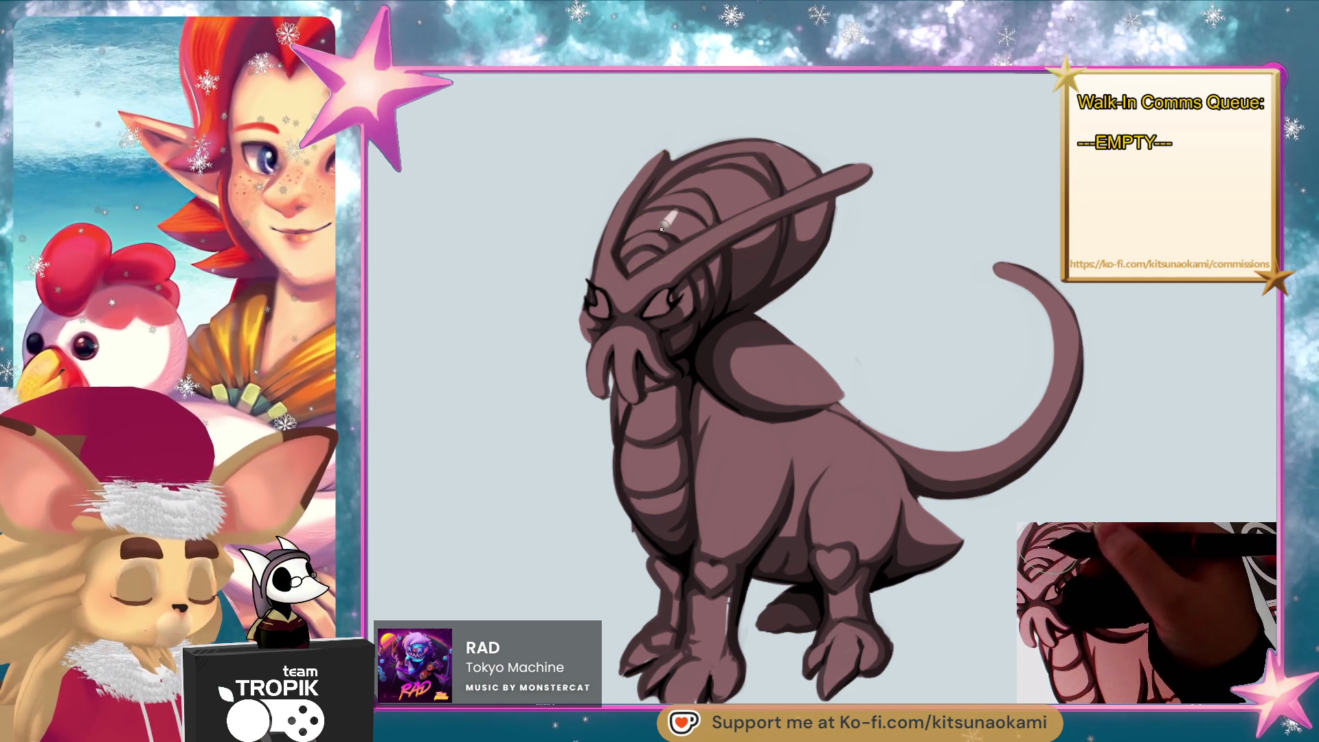
{"action": "mouse_move", "coordinate": [662, 228]}
{"action": "left_mouse_down"}
{"action": "mouse_move", "coordinate": [625, 261]}
{"action": "mouse_move", "coordinate": [742, 186]}
{"action": "mouse_move", "coordinate": [687, 164]}
{"action": "mouse_move", "coordinate": [654, 184]}
{"action": "mouse_move", "coordinate": [707, 244]}
{"action": "mouse_move", "coordinate": [694, 275]}
{"action": "mouse_move", "coordinate": [704, 301]}
{"action": "mouse_move", "coordinate": [817, 248]}
{"action": "mouse_move", "coordinate": [860, 200]}
{"action": "left_mouse_up"}
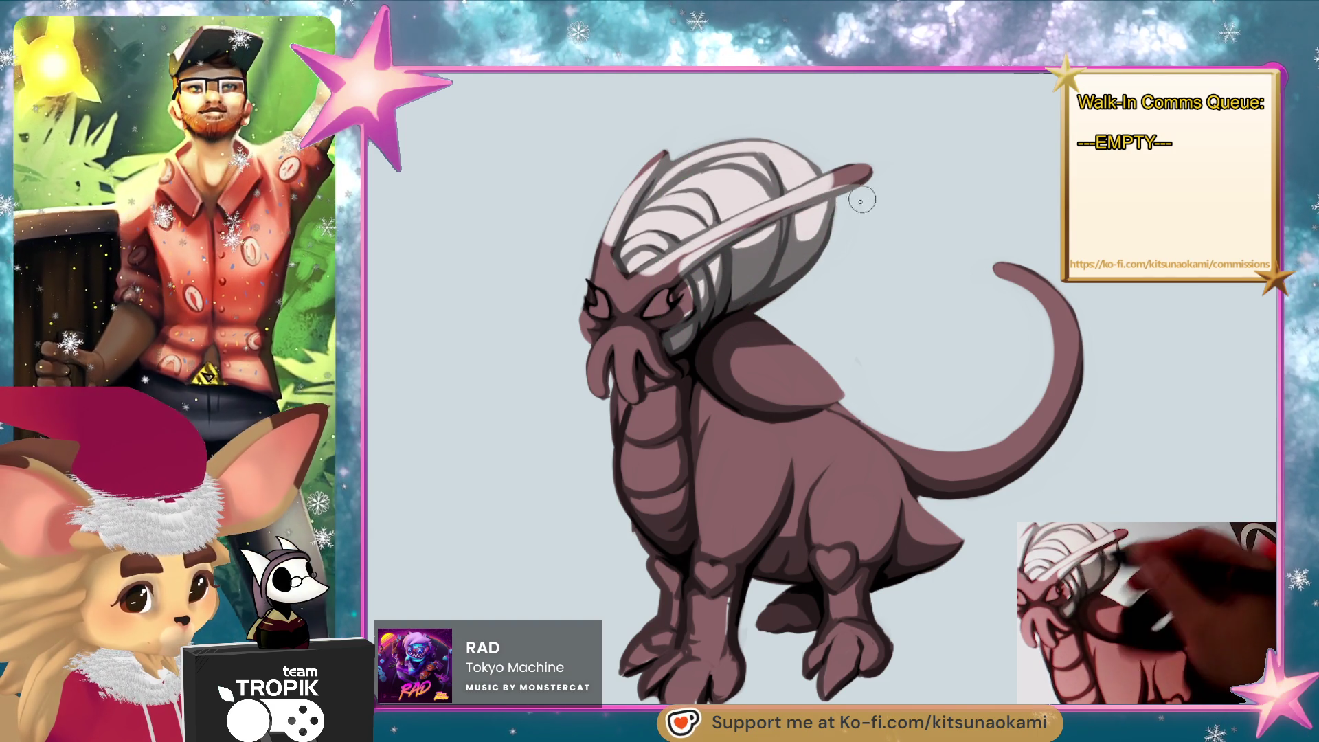
{"action": "left_click_drag", "start_coordinate": [742, 265], "coordinate": [691, 280]}
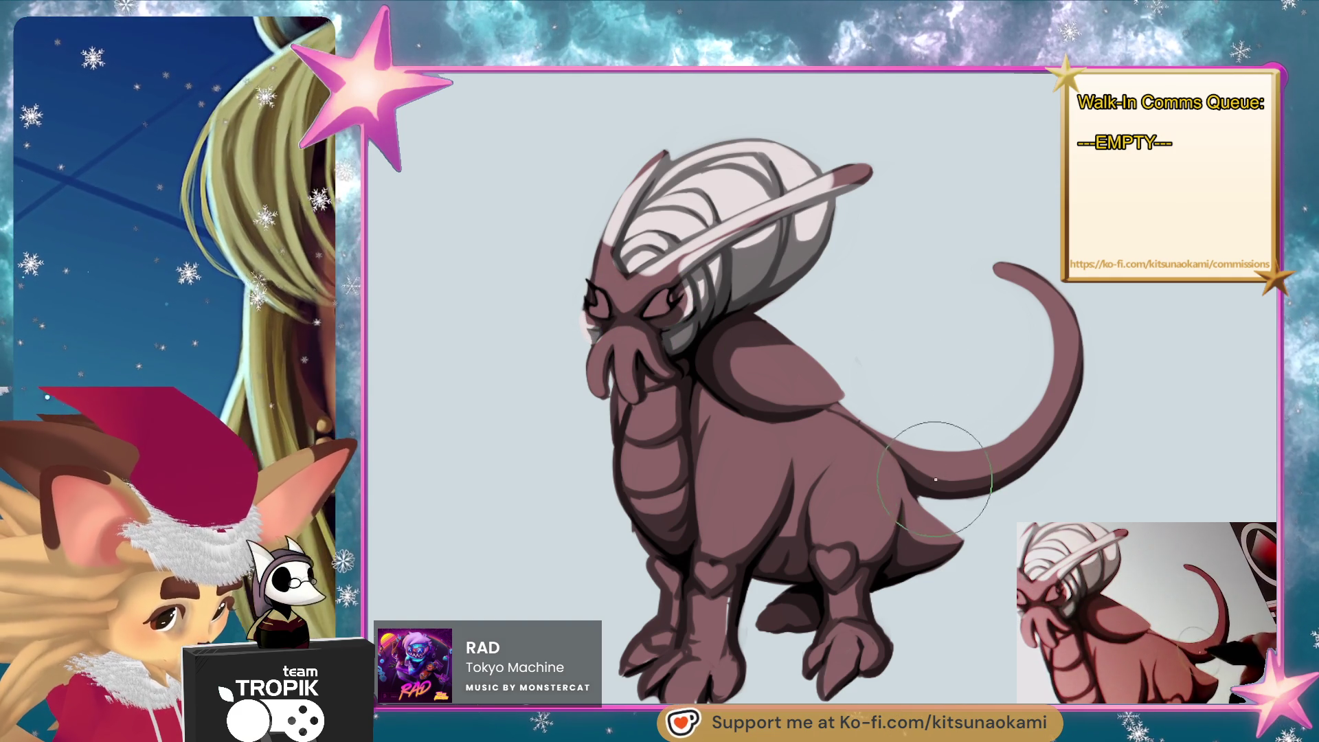
{"action": "scroll", "coordinate": [896, 521], "scroll_direction": "right", "scroll_amount": 2}
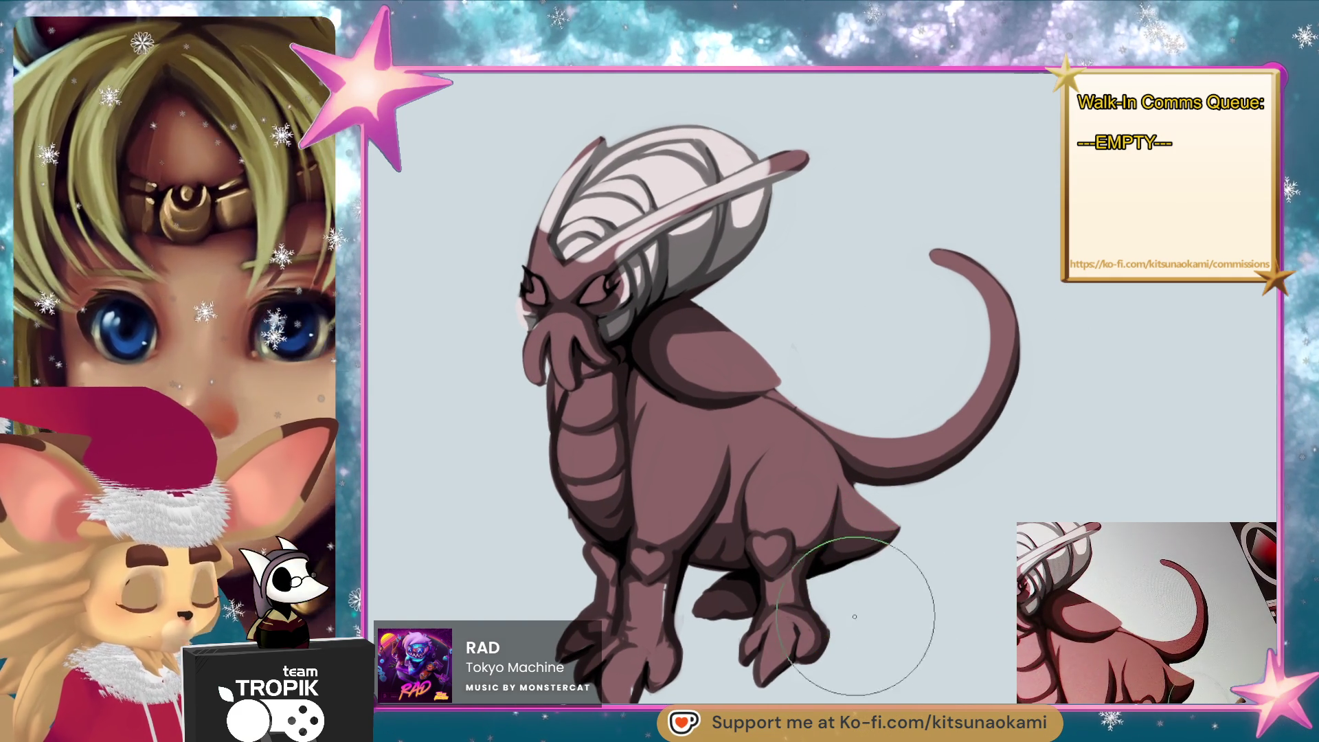
{"action": "mouse_move", "coordinate": [636, 555]}
{"action": "left_mouse_down"}
{"action": "mouse_move", "coordinate": [649, 574]}
{"action": "mouse_move", "coordinate": [660, 562]}
{"action": "mouse_move", "coordinate": [658, 610]}
{"action": "mouse_move", "coordinate": [640, 597]}
{"action": "mouse_move", "coordinate": [584, 659]}
{"action": "left_mouse_up"}
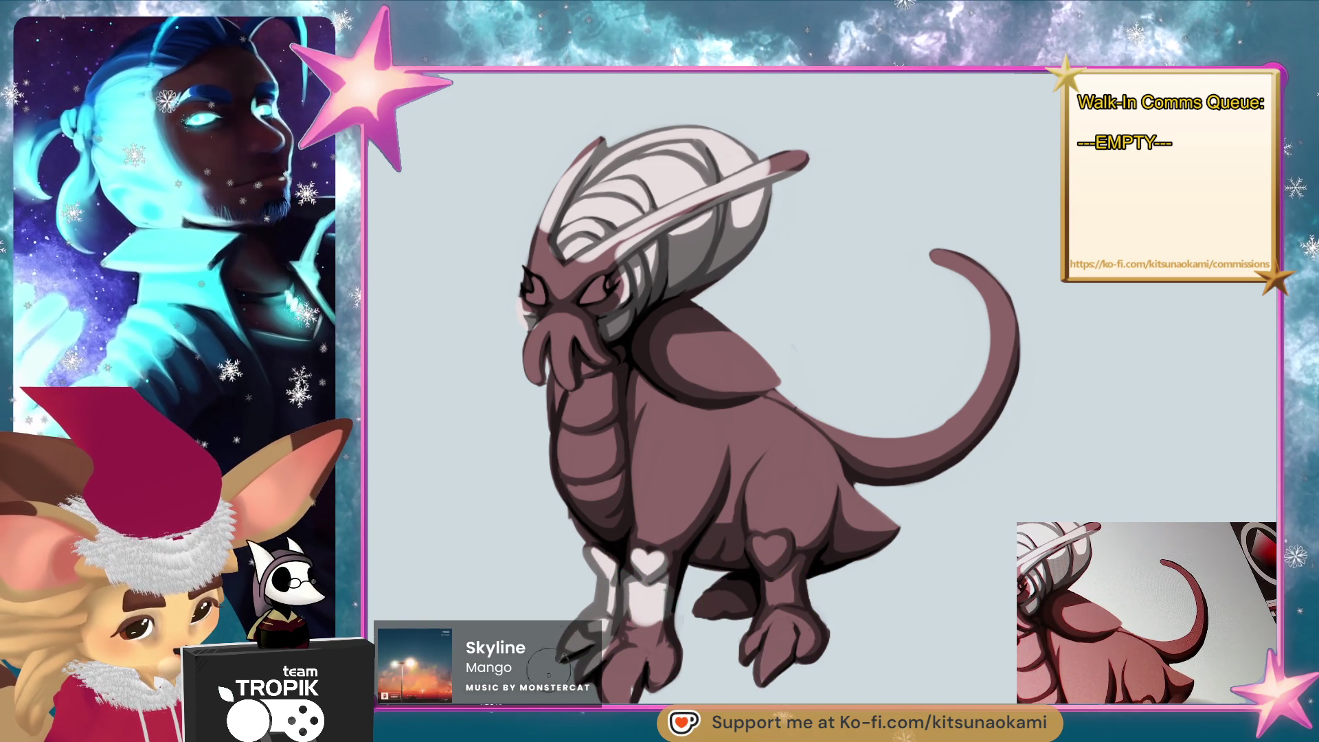
Paint the front leg and the back-leg heart white, then add a magenta stroke along the horn.
{"action": "left_click_drag", "start_coordinate": [598, 597], "coordinate": [646, 694]}
{"action": "left_click_drag", "start_coordinate": [639, 611], "coordinate": [666, 687]}
{"action": "key", "text": "["}
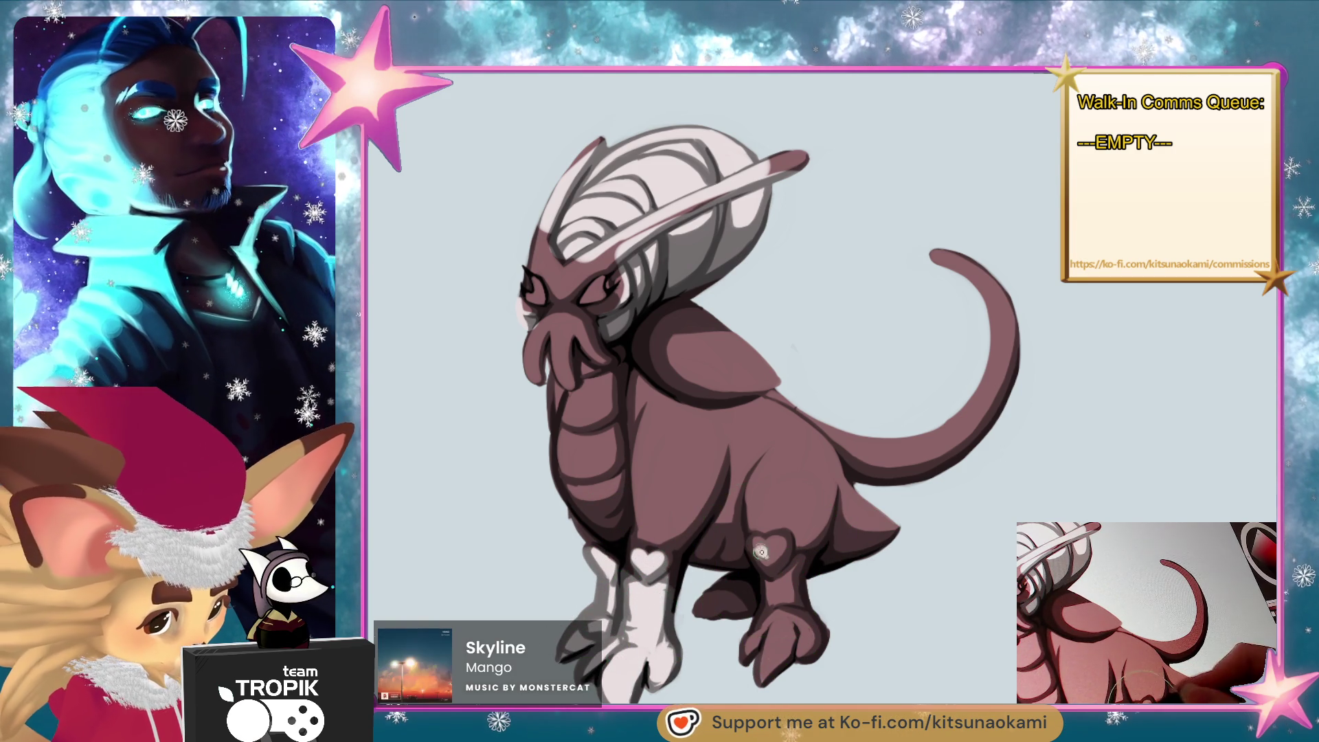
{"action": "mouse_move", "coordinate": [756, 542]}
{"action": "left_mouse_down"}
{"action": "mouse_move", "coordinate": [797, 570]}
{"action": "mouse_move", "coordinate": [769, 676]}
{"action": "mouse_move", "coordinate": [796, 600]}
{"action": "mouse_move", "coordinate": [711, 605]}
{"action": "mouse_move", "coordinate": [753, 590]}
{"action": "mouse_move", "coordinate": [732, 589]}
{"action": "mouse_move", "coordinate": [866, 581]}
{"action": "mouse_move", "coordinate": [855, 618]}
{"action": "mouse_move", "coordinate": [863, 590]}
{"action": "left_mouse_up"}
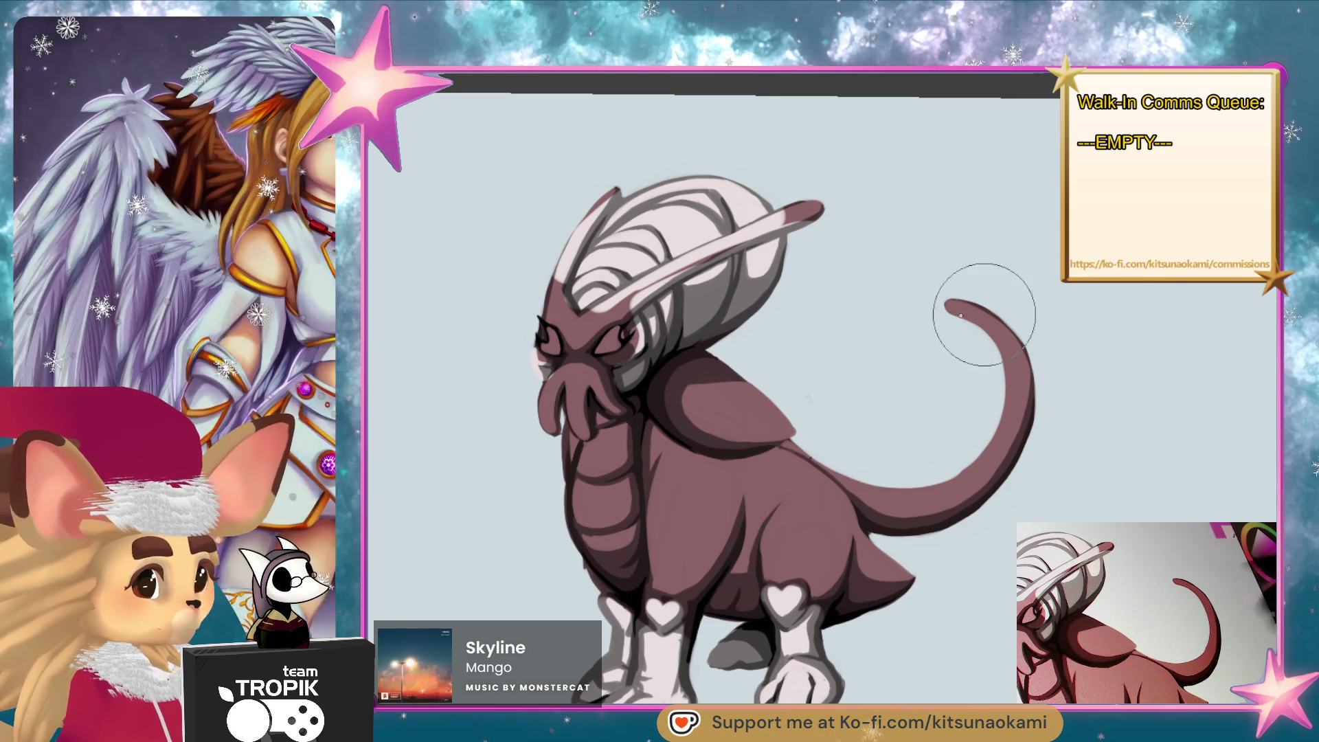
{"action": "mouse_move", "coordinate": [629, 301]}
{"action": "left_mouse_down"}
{"action": "mouse_move", "coordinate": [605, 314]}
{"action": "mouse_move", "coordinate": [826, 207]}
{"action": "left_mouse_up"}
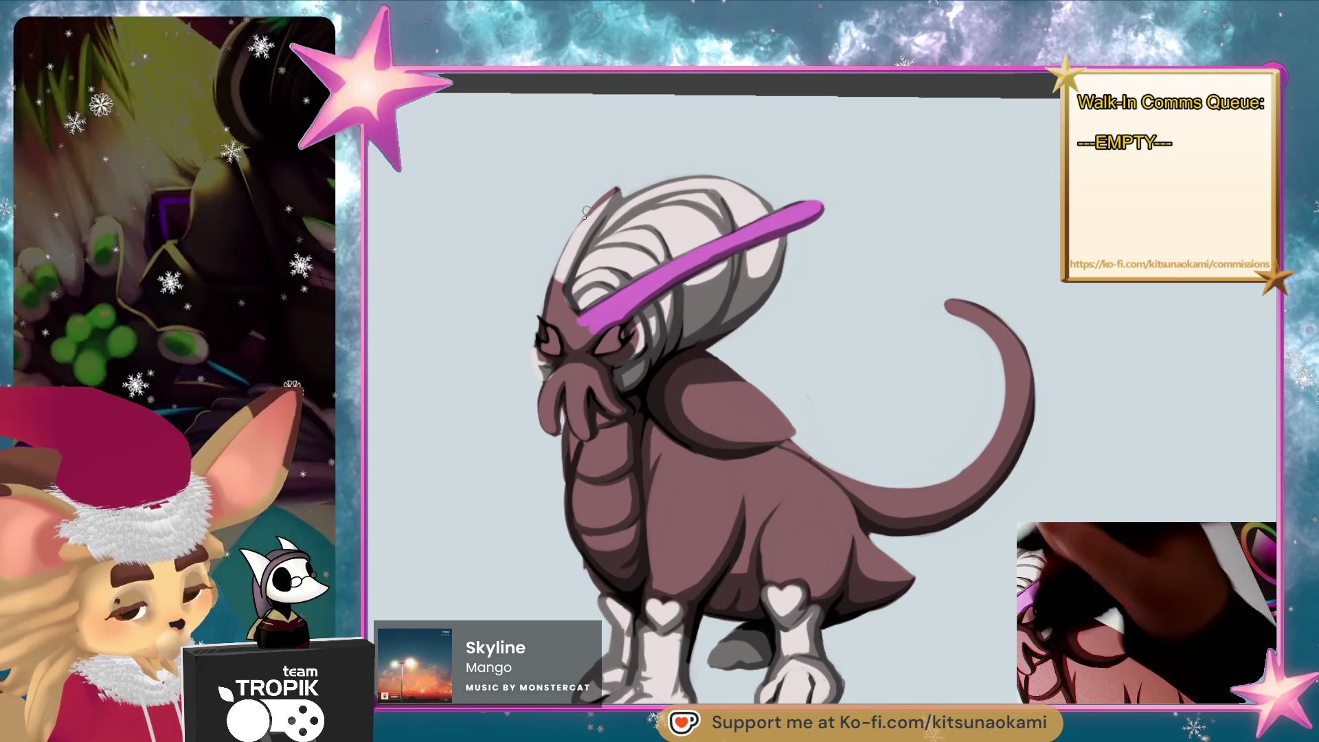
Paint the left horn, left tentacle and shoulder patch magenta, and shade under the belly grey.
{"action": "mouse_move", "coordinate": [586, 213]}
{"action": "left_mouse_down"}
{"action": "mouse_move", "coordinate": [549, 321]}
{"action": "mouse_move", "coordinate": [620, 173]}
{"action": "left_mouse_up"}
{"action": "left_click_drag", "start_coordinate": [574, 267], "coordinate": [622, 173]}
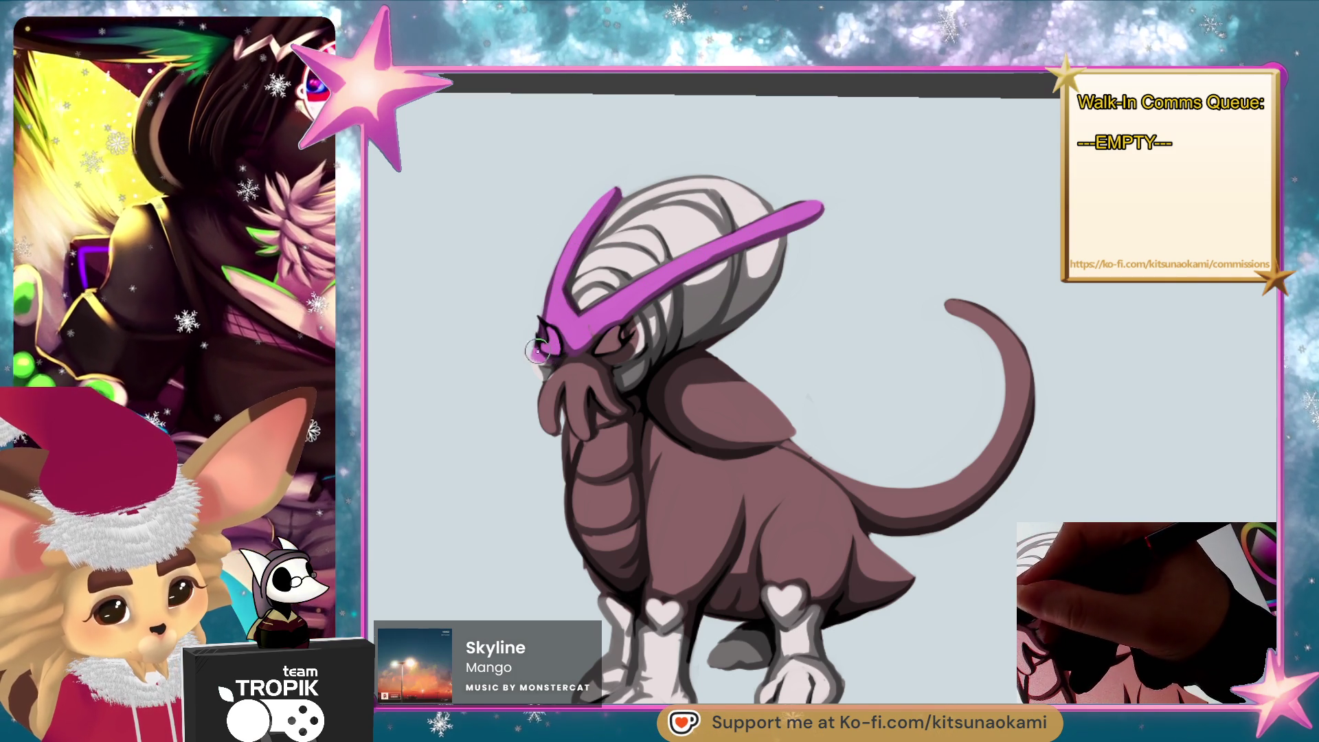
{"action": "mouse_move", "coordinate": [557, 361]}
{"action": "left_mouse_down"}
{"action": "mouse_move", "coordinate": [550, 431]}
{"action": "mouse_move", "coordinate": [574, 384]}
{"action": "left_mouse_up"}
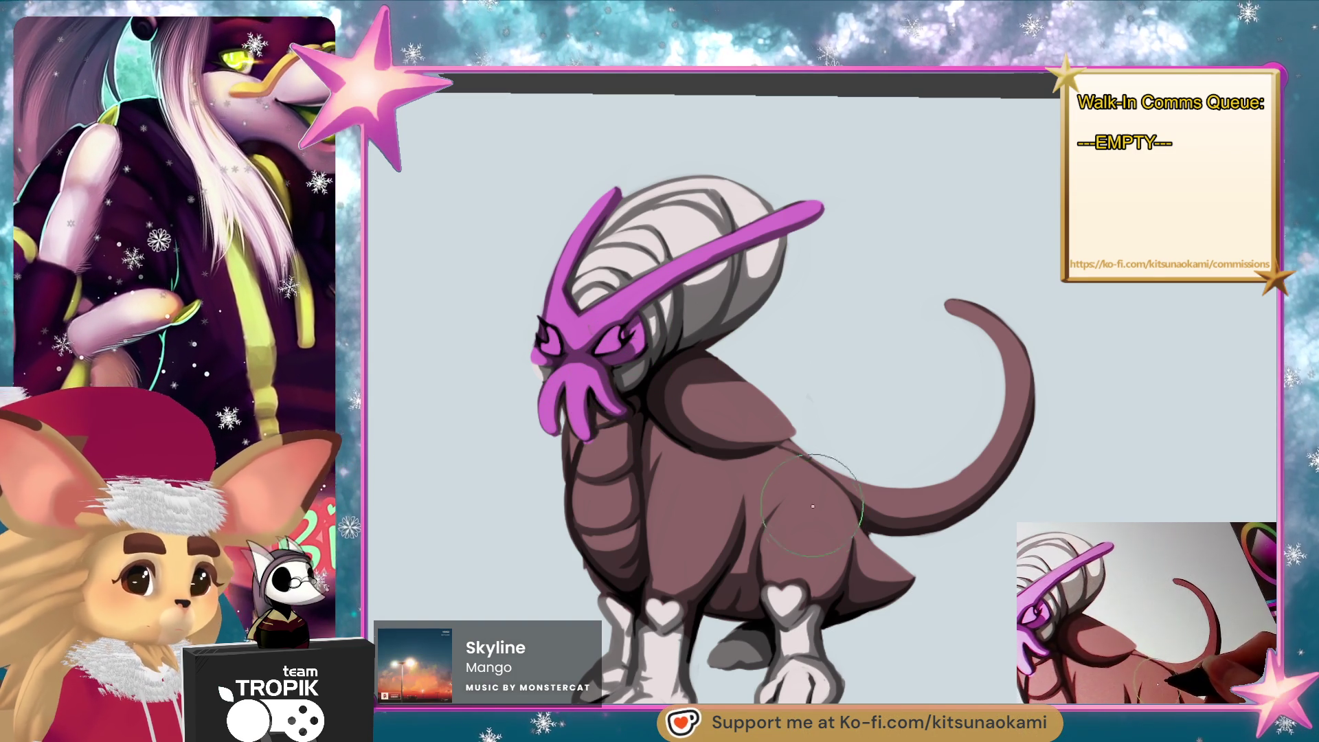
{"action": "mouse_move", "coordinate": [604, 454]}
{"action": "left_mouse_down"}
{"action": "mouse_move", "coordinate": [602, 421]}
{"action": "mouse_move", "coordinate": [623, 432]}
{"action": "mouse_move", "coordinate": [627, 474]}
{"action": "mouse_move", "coordinate": [613, 481]}
{"action": "mouse_move", "coordinate": [602, 445]}
{"action": "mouse_move", "coordinate": [582, 546]}
{"action": "mouse_move", "coordinate": [604, 570]}
{"action": "mouse_move", "coordinate": [624, 485]}
{"action": "left_mouse_up"}
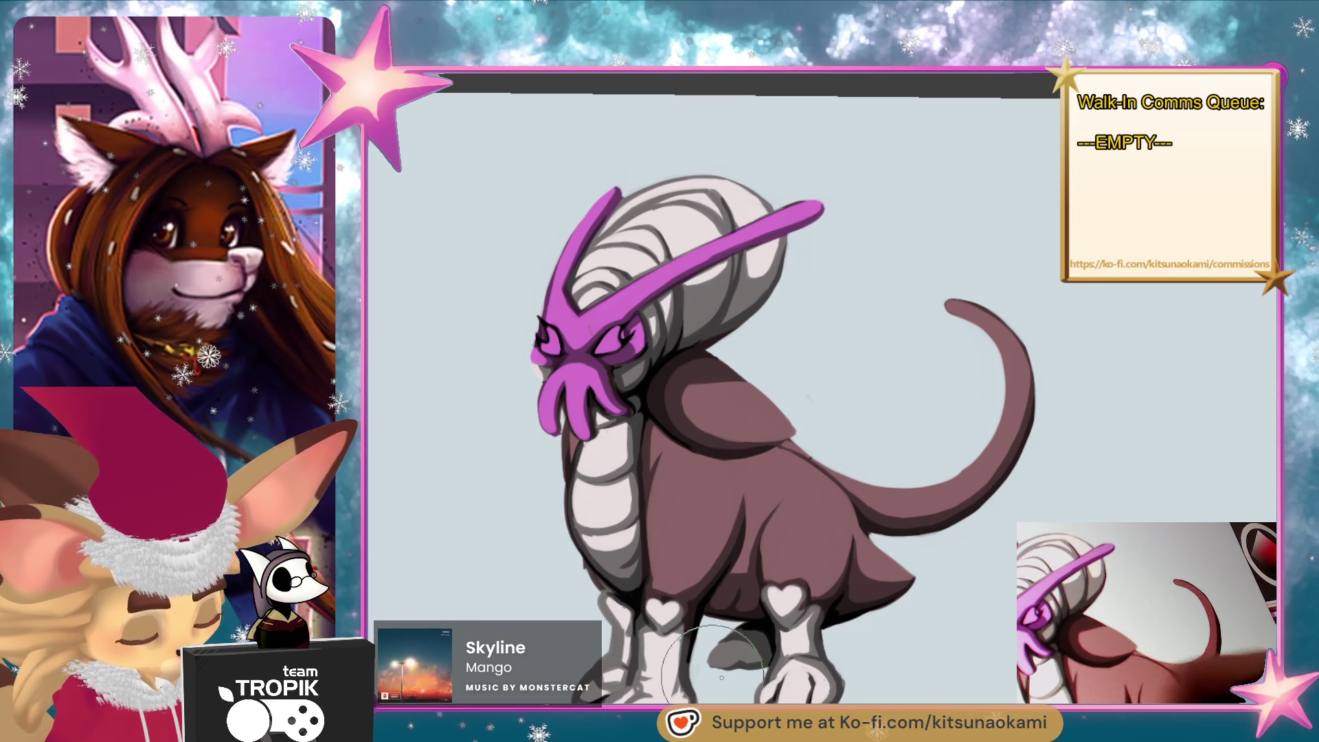
{"action": "left_click_drag", "start_coordinate": [728, 618], "coordinate": [752, 594]}
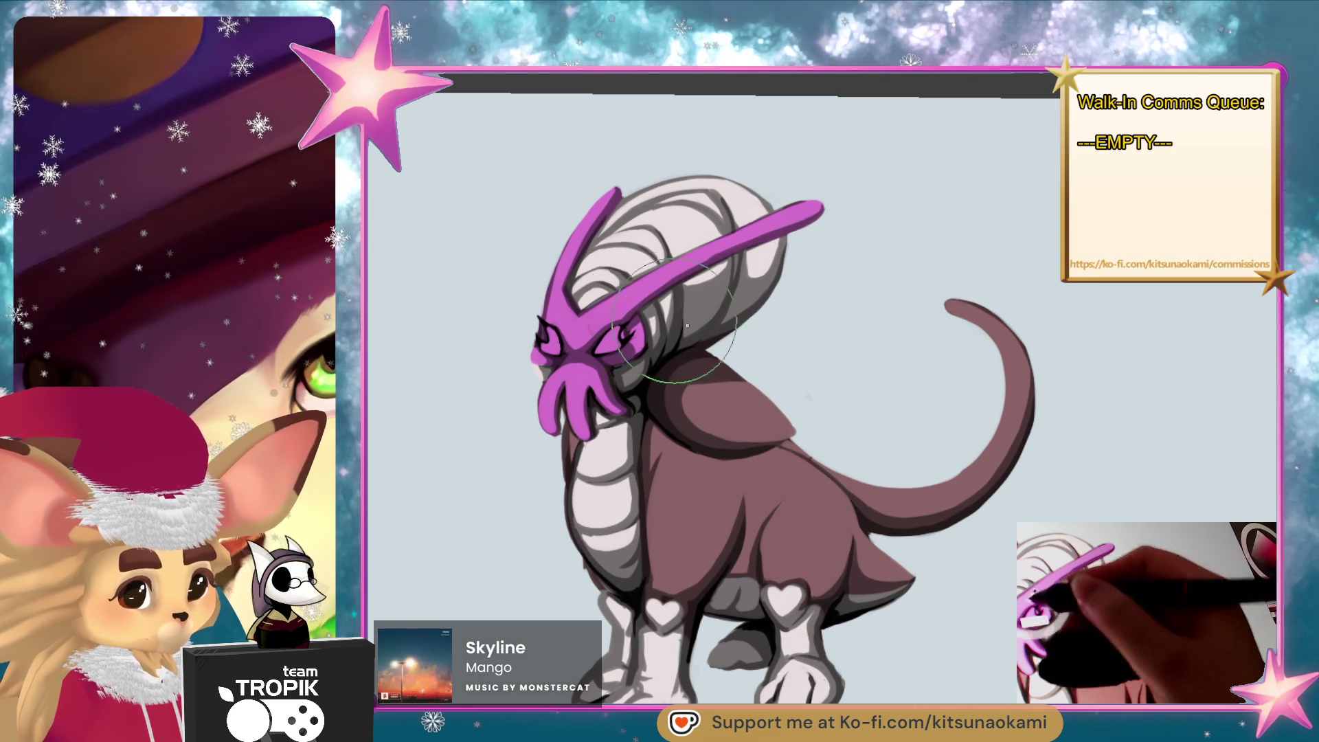
{"action": "mouse_move", "coordinate": [718, 388]}
{"action": "left_mouse_down"}
{"action": "mouse_move", "coordinate": [694, 398]}
{"action": "mouse_move", "coordinate": [687, 381]}
{"action": "mouse_move", "coordinate": [706, 360]}
{"action": "mouse_move", "coordinate": [666, 392]}
{"action": "mouse_move", "coordinate": [680, 412]}
{"action": "mouse_move", "coordinate": [789, 406]}
{"action": "mouse_move", "coordinate": [731, 417]}
{"action": "mouse_move", "coordinate": [866, 489]}
{"action": "mouse_move", "coordinate": [889, 522]}
{"action": "mouse_move", "coordinate": [872, 486]}
{"action": "mouse_move", "coordinate": [989, 498]}
{"action": "mouse_move", "coordinate": [1027, 439]}
{"action": "mouse_move", "coordinate": [951, 303]}
{"action": "mouse_move", "coordinate": [1016, 357]}
{"action": "left_mouse_up"}
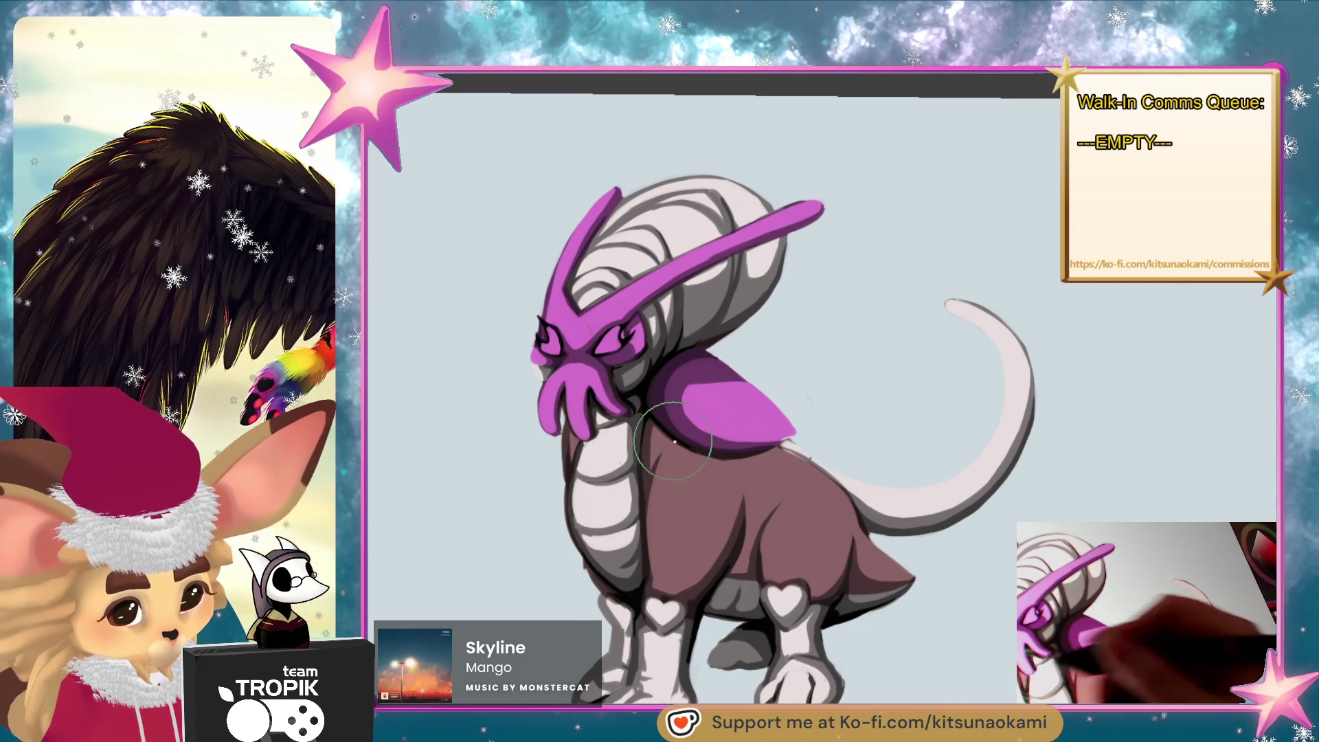
Zoom in, darken the creature's right eye with a tiny brush, then zoom back out.
{"action": "scroll", "coordinate": [763, 431], "scroll_direction": "up", "scroll_amount": 3}
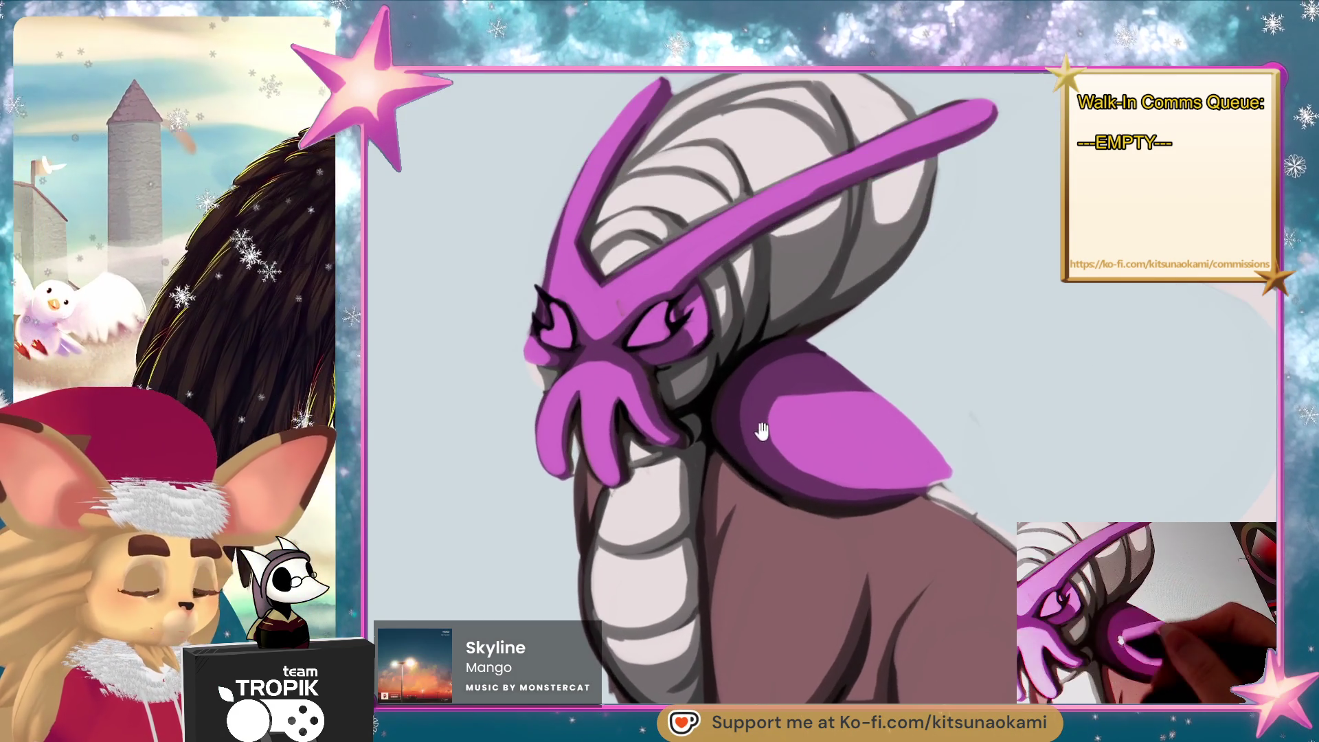
{"action": "left_click_drag", "start_coordinate": [763, 431], "coordinate": [777, 424]}
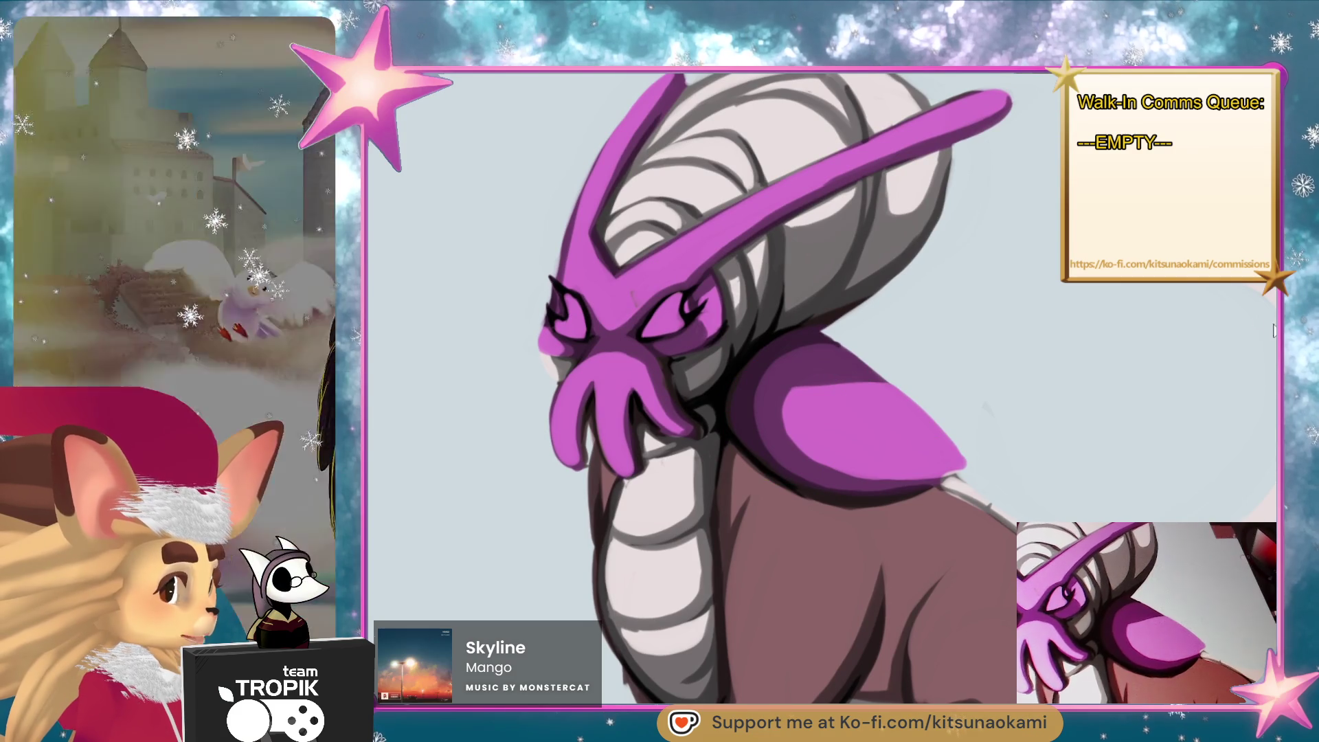
{"action": "key", "text": "bracketleft"}
{"action": "key", "text": "bracketleft"}
{"action": "key", "text": "bracketleft"}
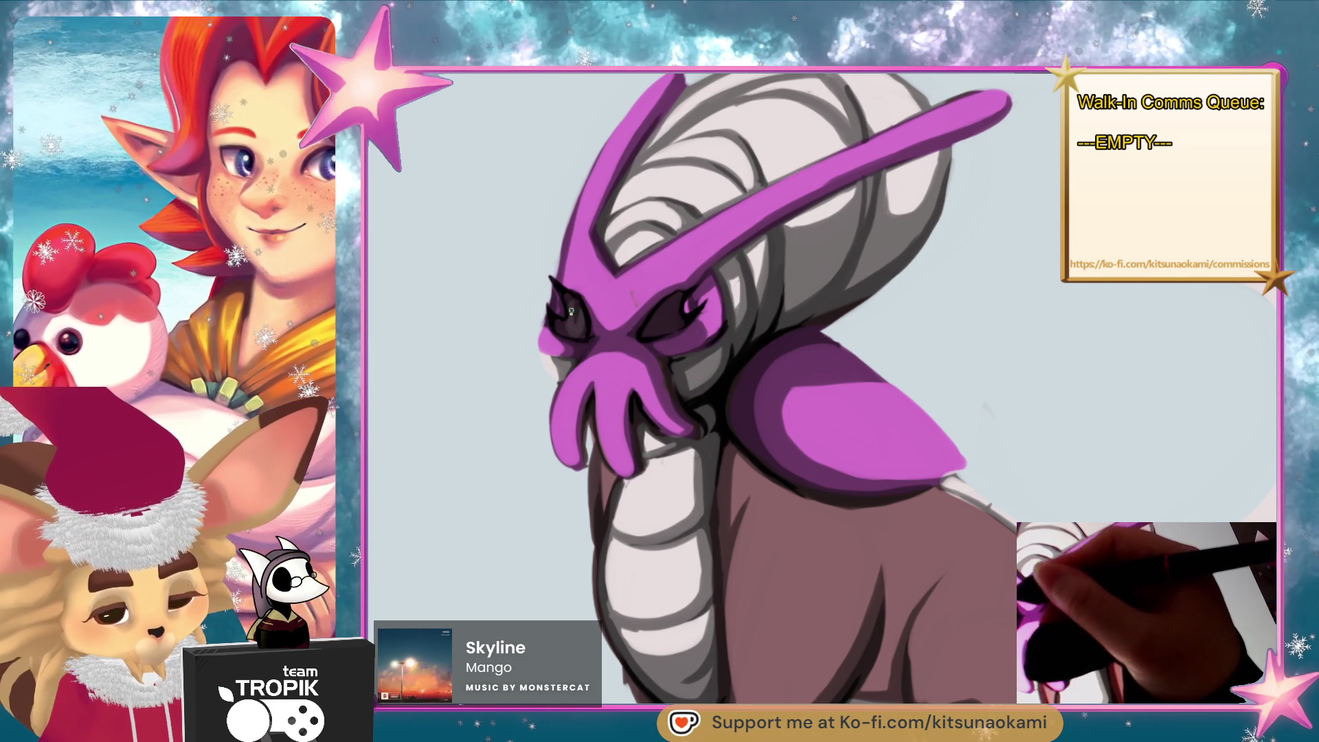
{"action": "left_click_drag", "start_coordinate": [692, 319], "coordinate": [657, 330]}
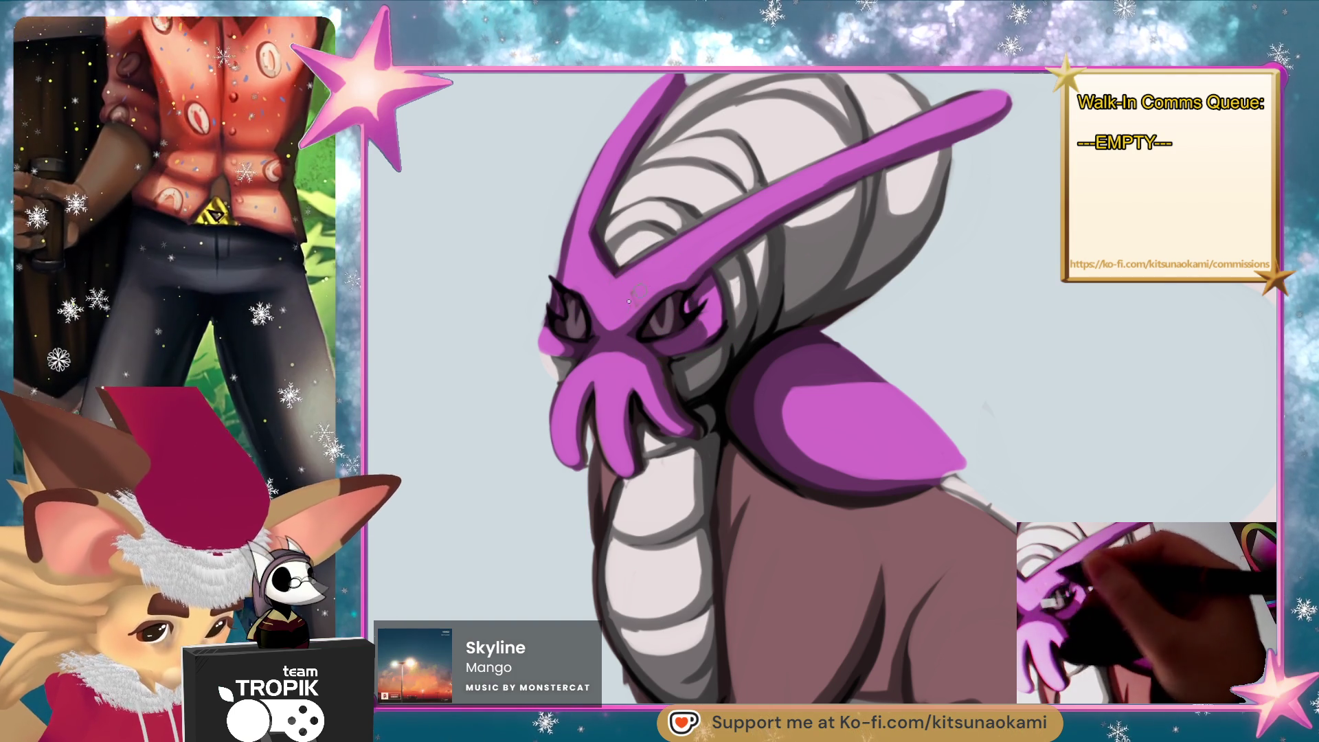
{"action": "mouse_move", "coordinate": [710, 353]}
{"action": "left_mouse_down"}
{"action": "mouse_move", "coordinate": [687, 355]}
{"action": "mouse_move", "coordinate": [705, 359]}
{"action": "left_mouse_up"}
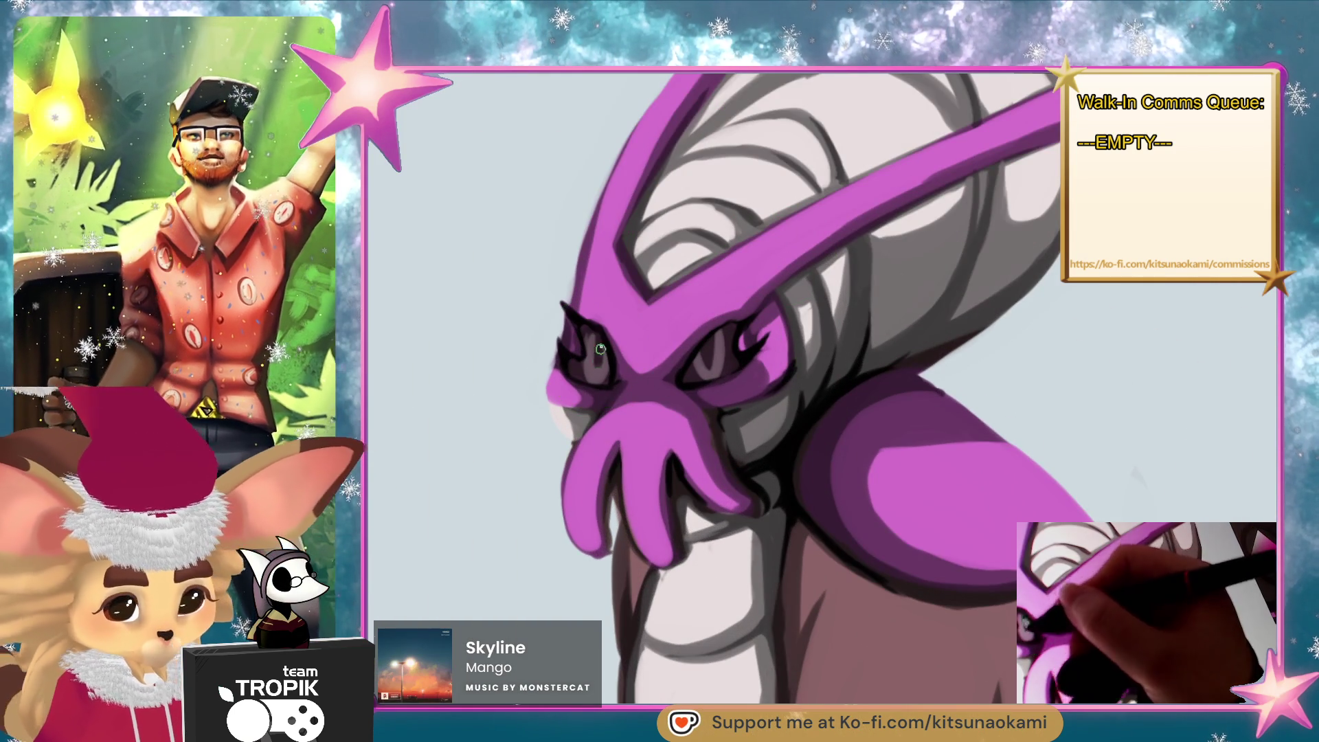
{"action": "mouse_move", "coordinate": [803, 389]}
{"action": "left_mouse_down"}
{"action": "mouse_move", "coordinate": [972, 539]}
{"action": "mouse_move", "coordinate": [973, 558]}
{"action": "mouse_move", "coordinate": [920, 568]}
{"action": "left_mouse_up"}
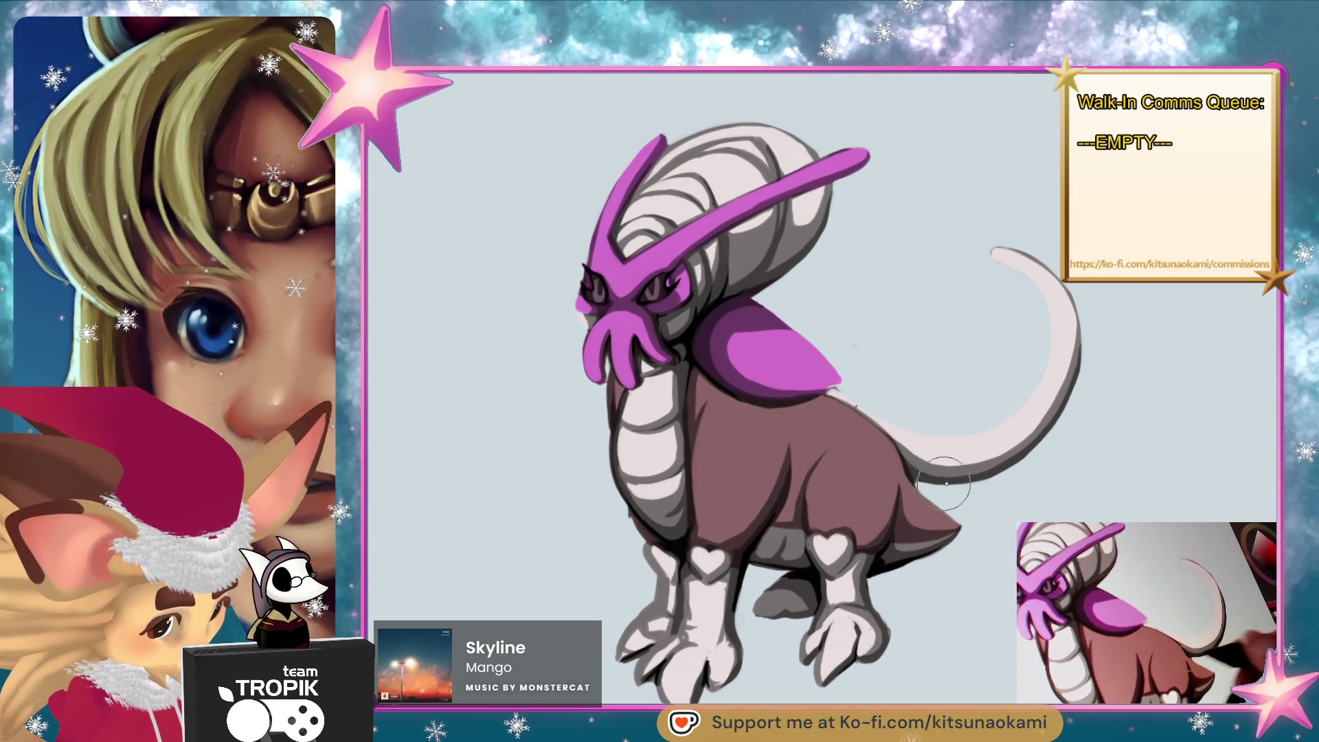
Shift the view onto the creature and fine-tune the brush size for head detail.
{"action": "mouse_move", "coordinate": [946, 483]}
{"action": "left_mouse_down"}
{"action": "mouse_move", "coordinate": [930, 500]}
{"action": "mouse_move", "coordinate": [952, 504]}
{"action": "mouse_move", "coordinate": [936, 508]}
{"action": "left_mouse_up"}
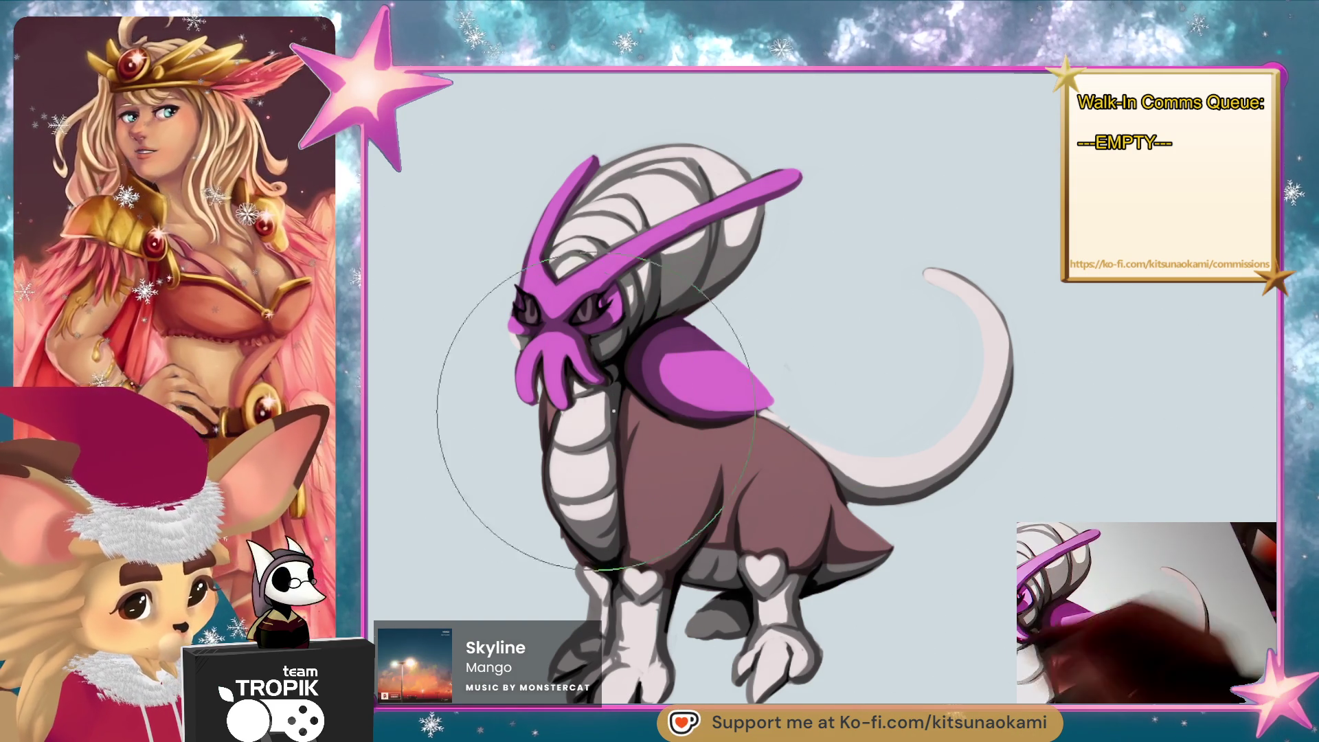
{"action": "key", "text": "bracketright"}
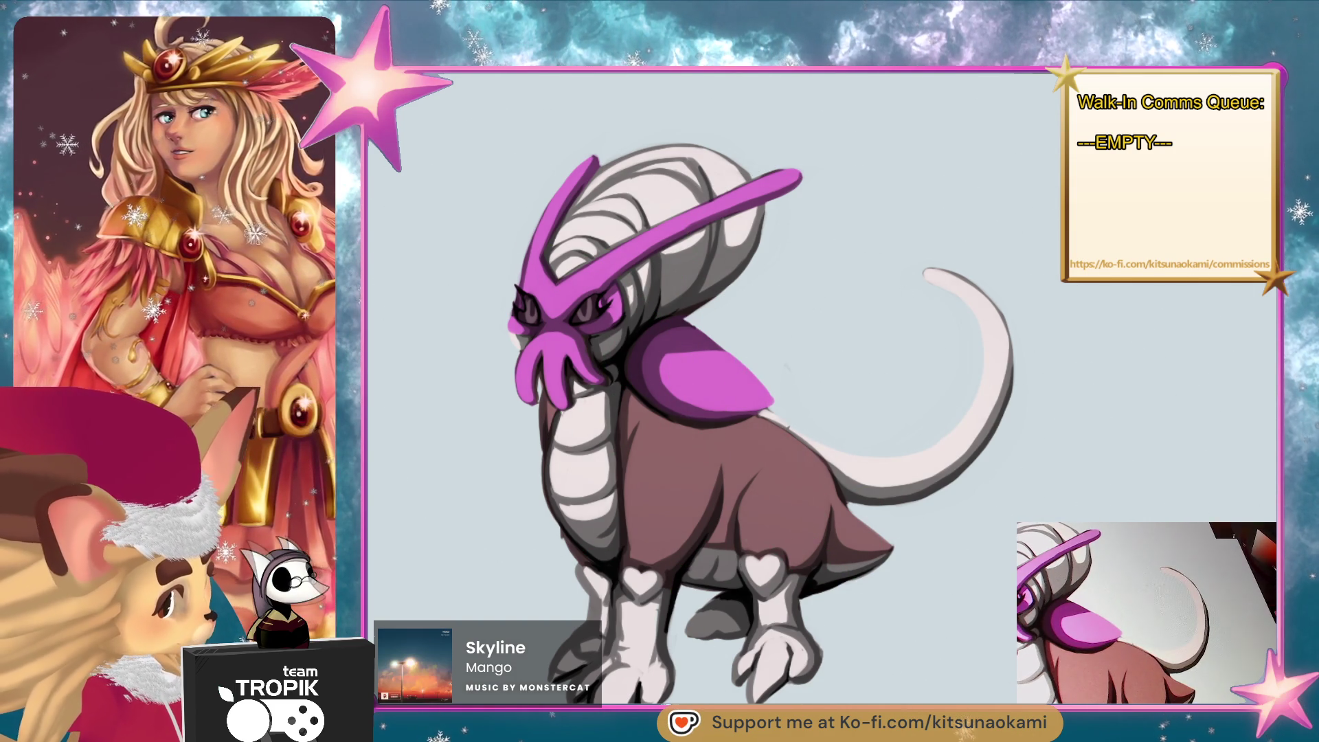
{"action": "key", "text": "bracketleft"}
{"action": "key", "text": "bracketleft"}
{"action": "key", "text": "bracketleft"}
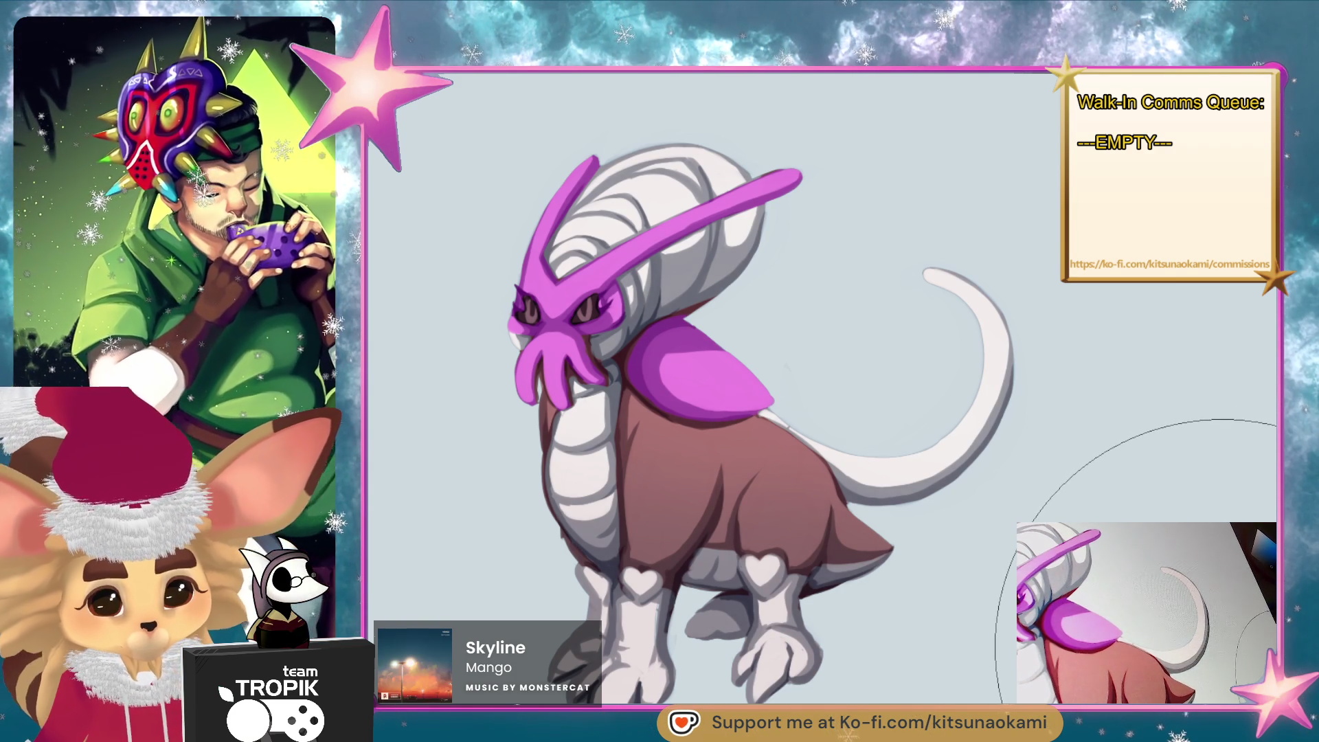
Zoom in on the head and paint white between the lower tentacles with a smaller brush.
{"action": "key", "text": "ctrl+plus"}
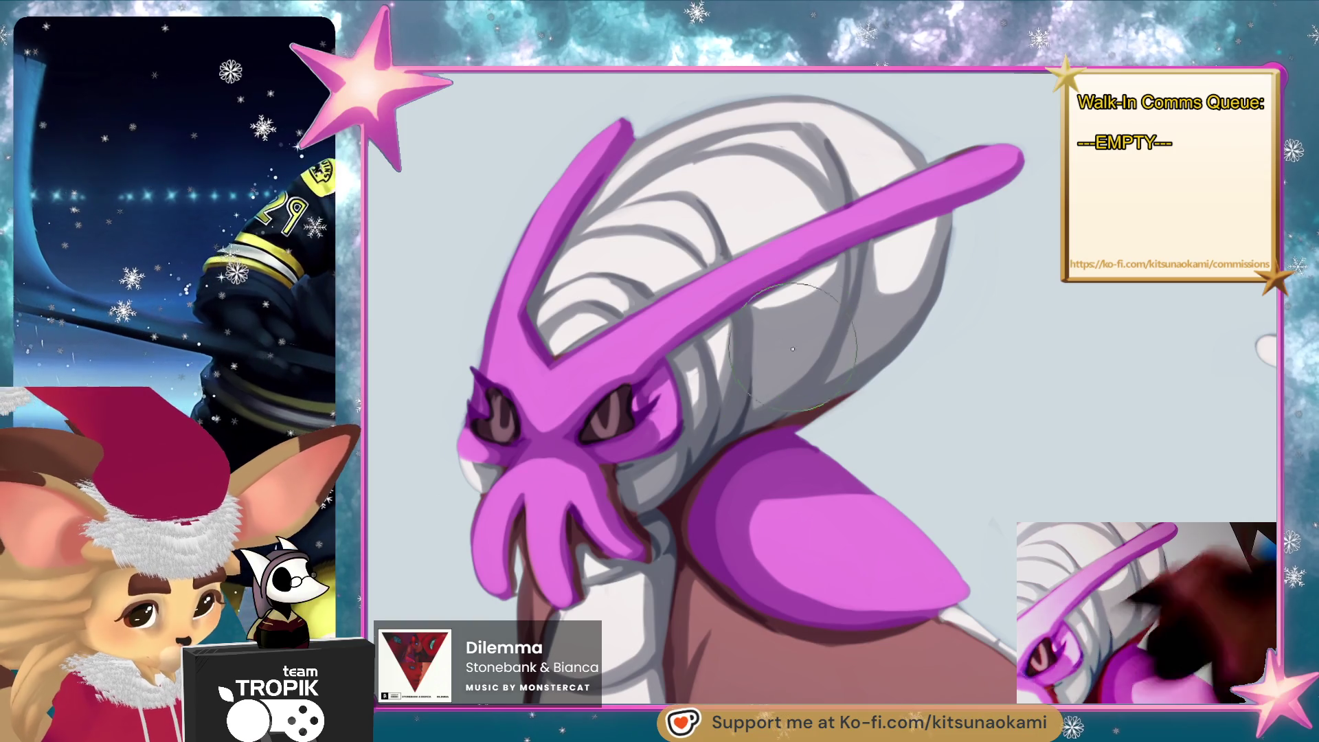
{"action": "key", "text": "["}
{"action": "key", "text": "["}
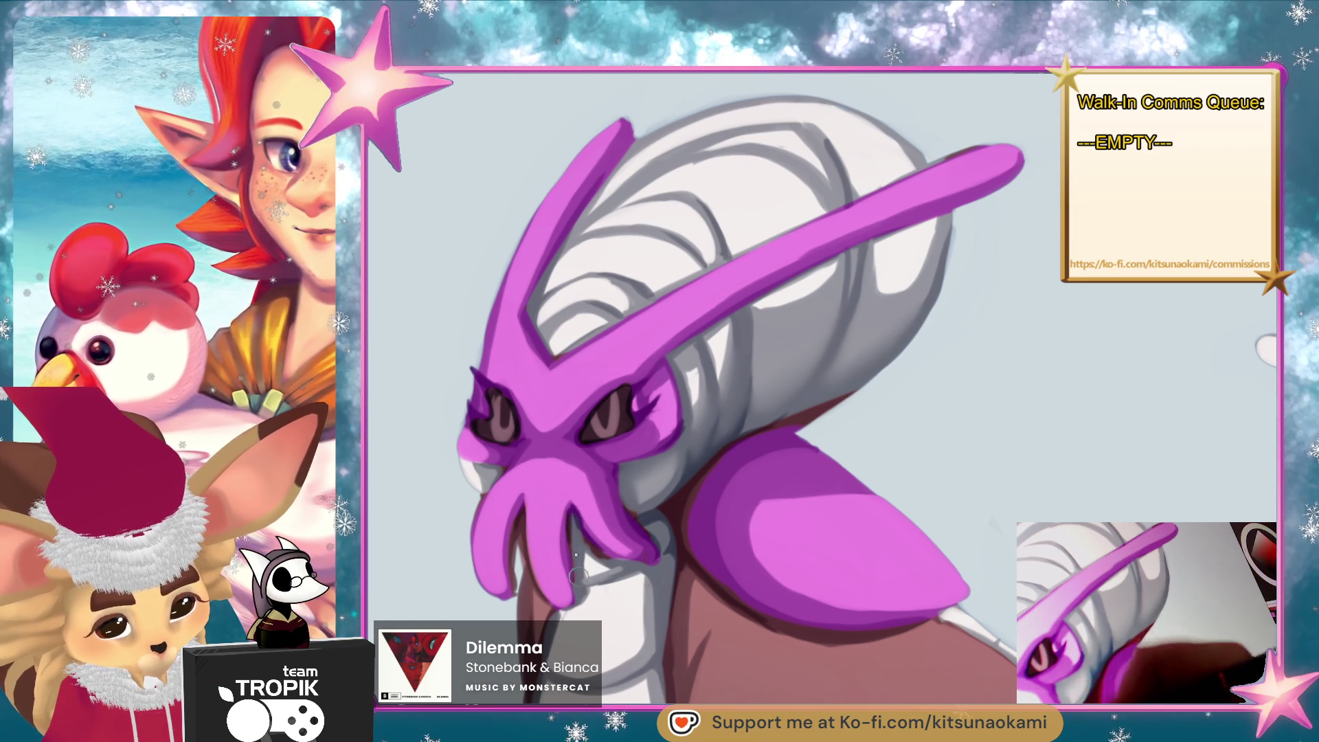
{"action": "mouse_move", "coordinate": [576, 576]}
{"action": "left_mouse_down"}
{"action": "mouse_move", "coordinate": [577, 543]}
{"action": "mouse_move", "coordinate": [635, 543]}
{"action": "mouse_move", "coordinate": [630, 507]}
{"action": "left_mouse_up"}
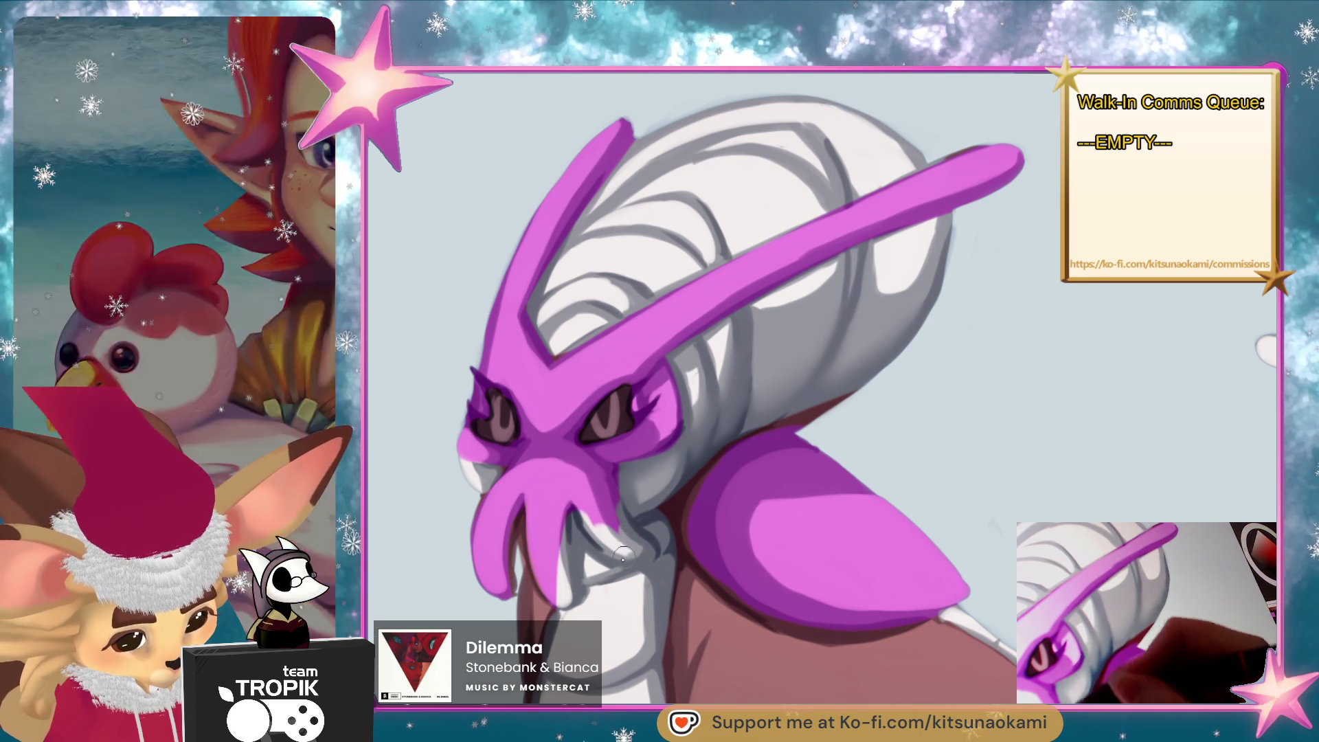
Reshape the lower and right-hand tentacles in purple.
{"action": "left_click_drag", "start_coordinate": [560, 577], "coordinate": [561, 603]}
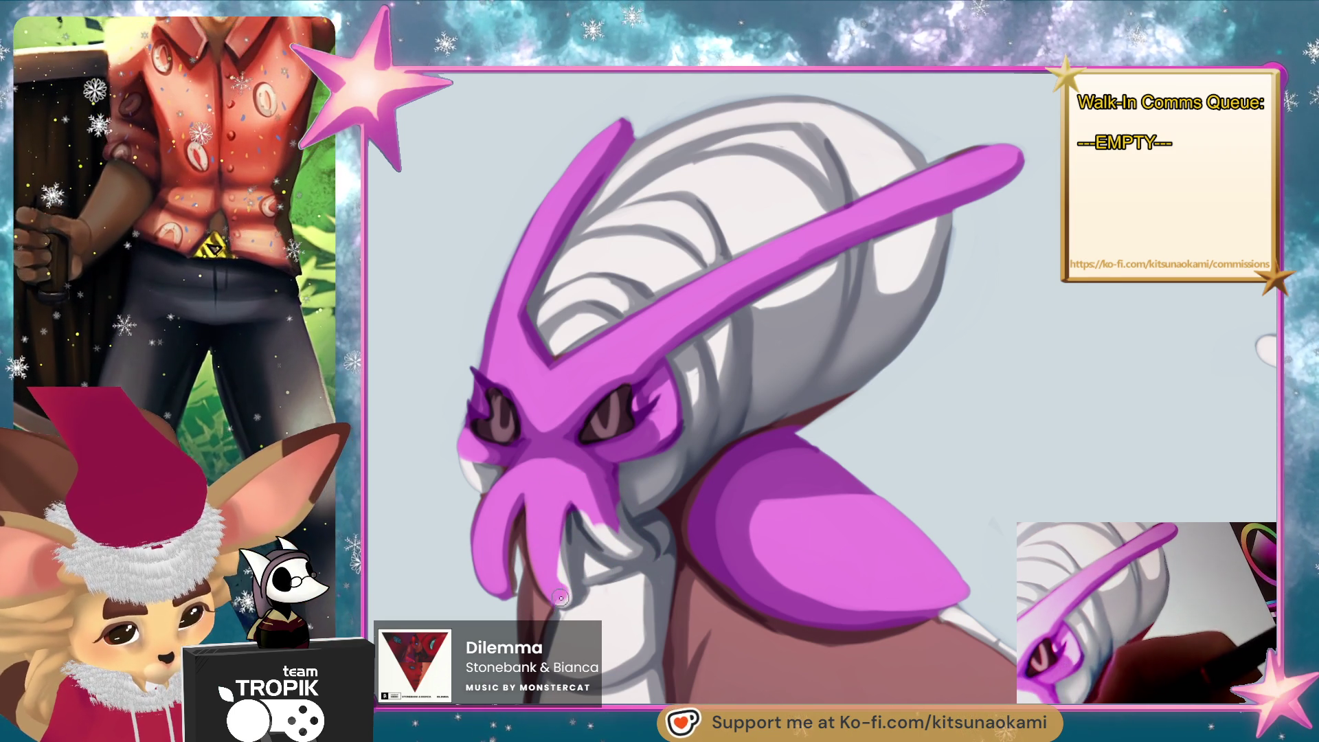
{"action": "left_click_drag", "start_coordinate": [567, 509], "coordinate": [565, 606]}
{"action": "mouse_move", "coordinate": [594, 518]}
{"action": "left_mouse_down"}
{"action": "mouse_move", "coordinate": [635, 560]}
{"action": "mouse_move", "coordinate": [614, 498]}
{"action": "left_mouse_up"}
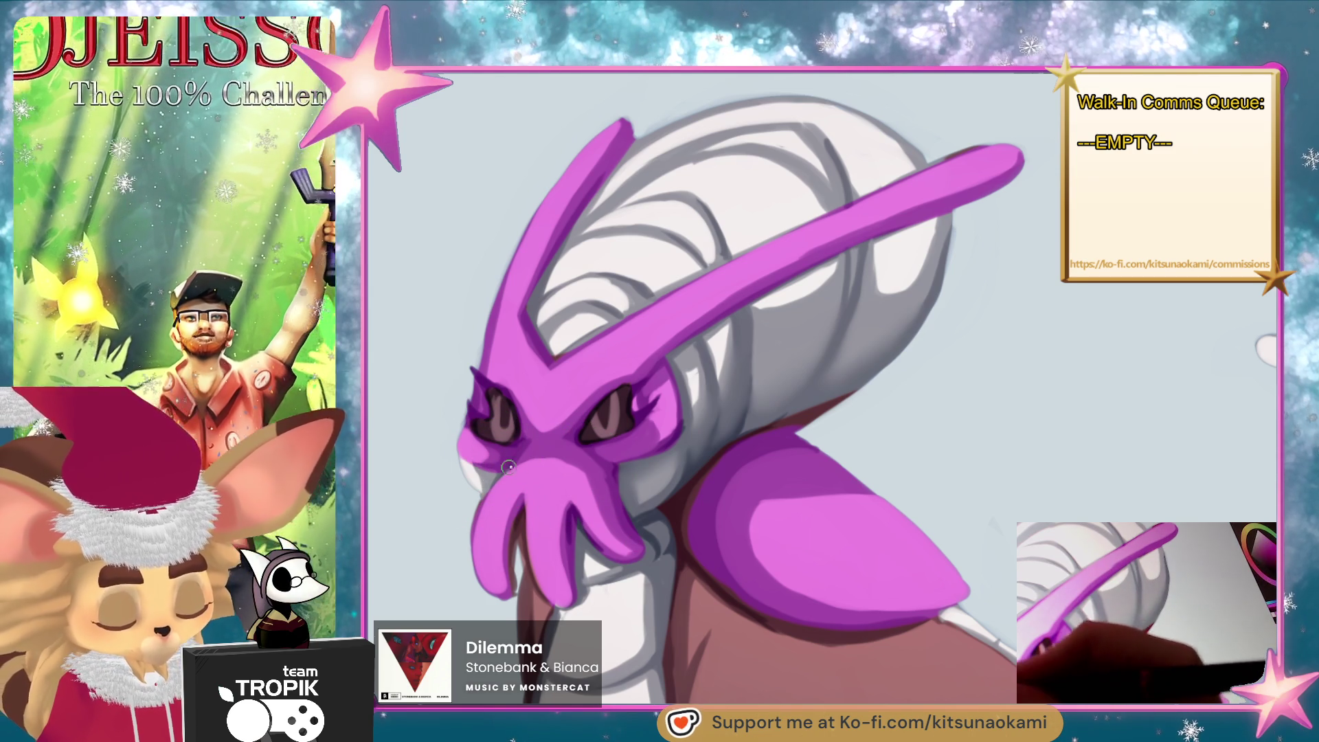
Reposition the view around the head and sample a colour from the painting.
{"action": "left_click_drag", "start_coordinate": [513, 461], "coordinate": [571, 377]}
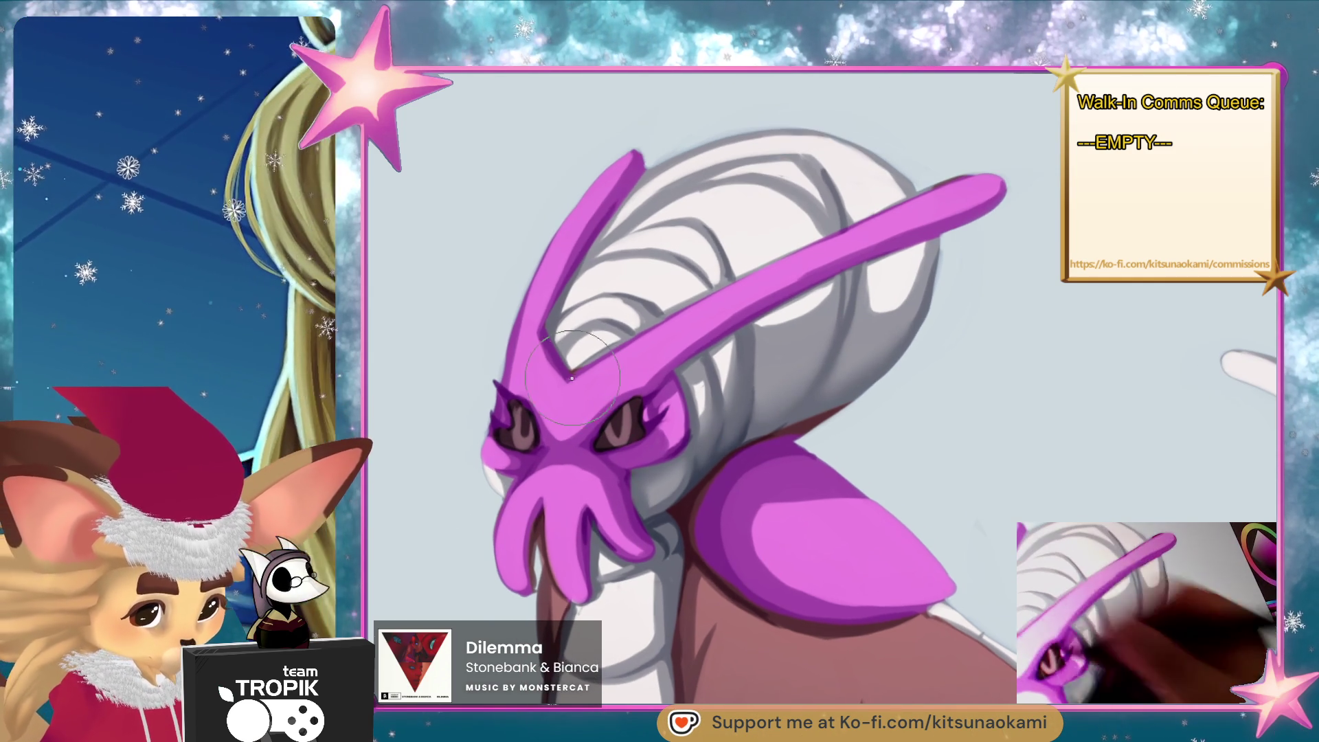
{"action": "left_click_drag", "start_coordinate": [690, 323], "coordinate": [774, 415]}
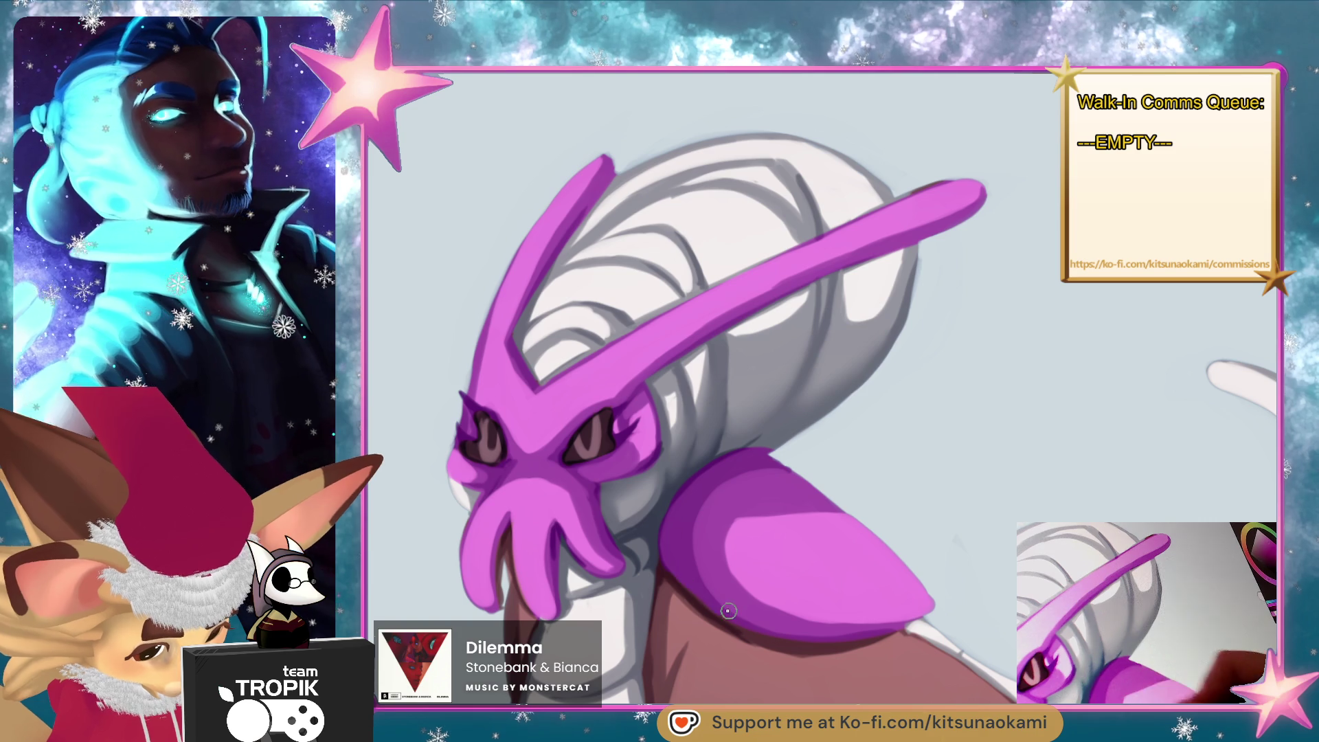
{"action": "mouse_move", "coordinate": [957, 575]}
{"action": "left_mouse_down"}
{"action": "mouse_move", "coordinate": [942, 540]}
{"action": "mouse_move", "coordinate": [921, 568]}
{"action": "mouse_move", "coordinate": [626, 420]}
{"action": "left_mouse_up"}
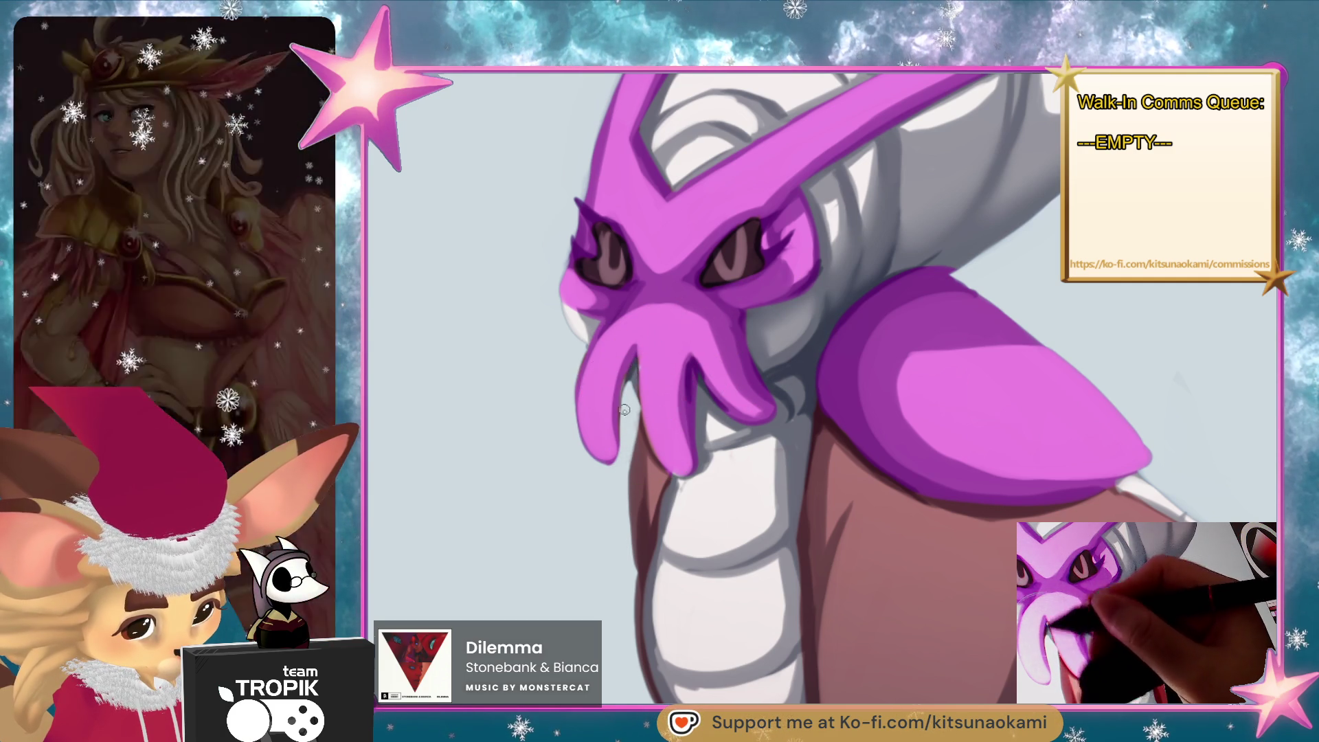
{"action": "left_click", "coordinate": [639, 364], "text": "ctrl"}
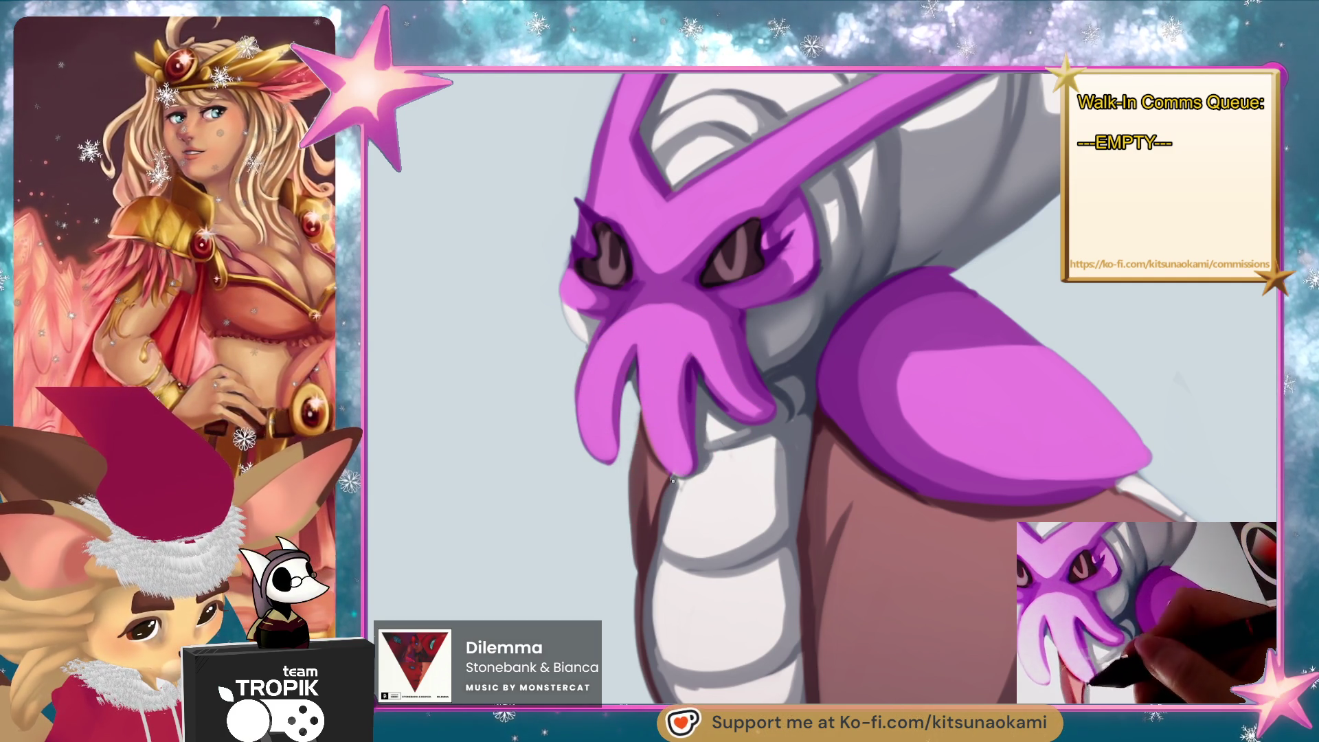
{"action": "scroll", "coordinate": [658, 520], "scroll_direction": "down", "scroll_amount": 5}
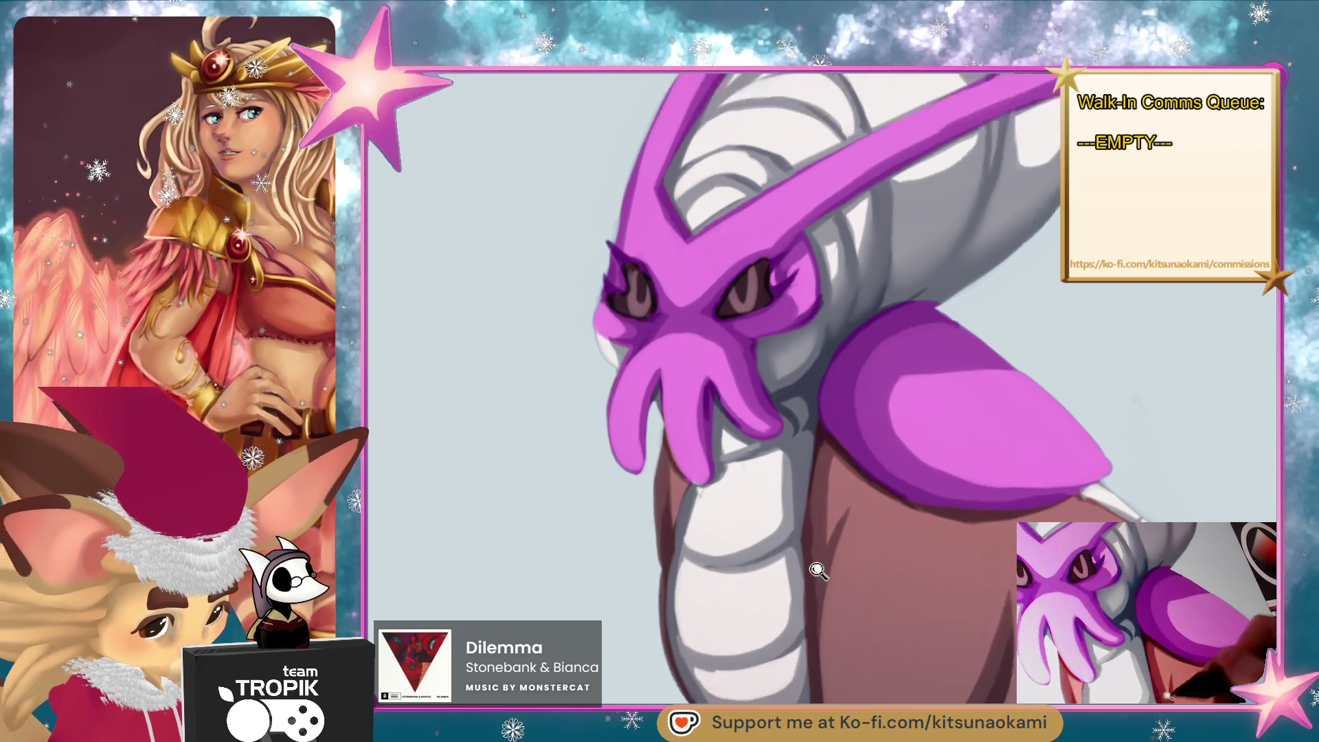
{"action": "scroll", "coordinate": [948, 581], "scroll_direction": "up", "scroll_amount": 3}
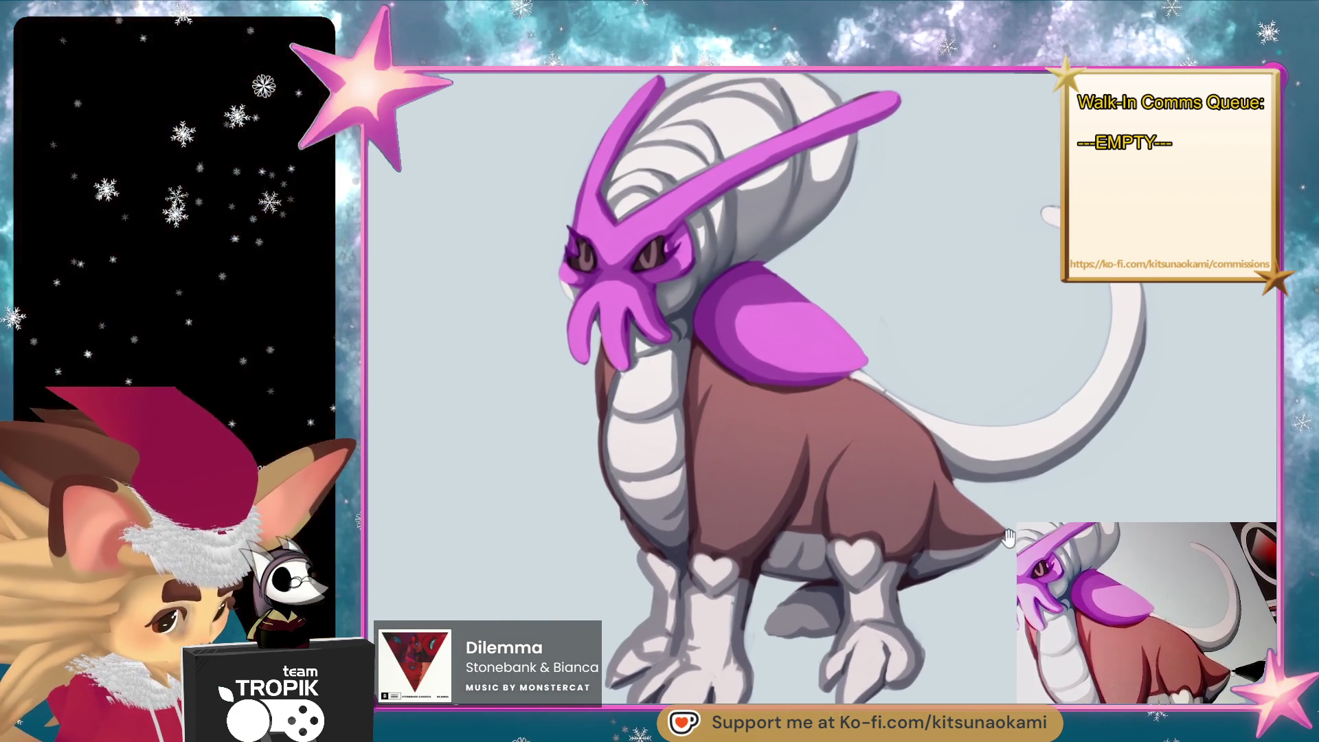
Brush a darker purple shadow along the shoulder plate's lower edge out to its tip.
{"action": "left_click_drag", "start_coordinate": [1005, 542], "coordinate": [1011, 551]}
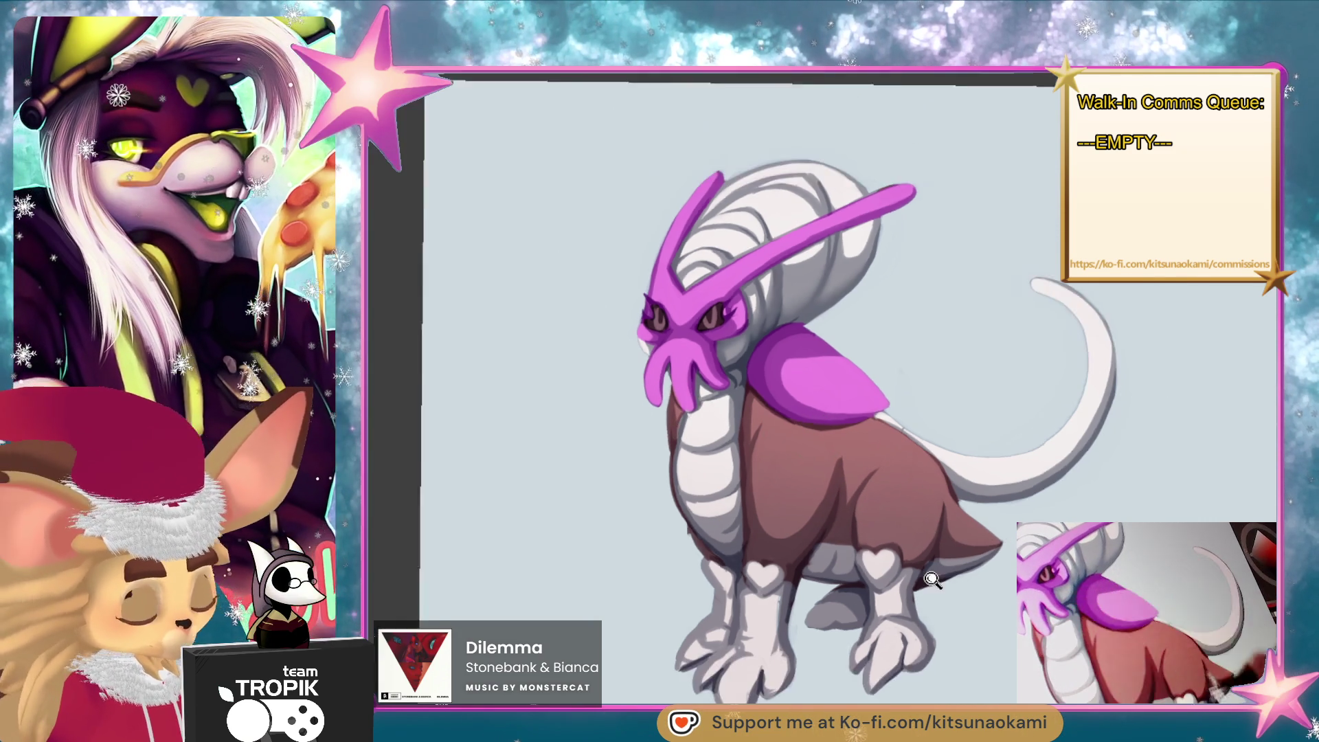
{"action": "scroll", "coordinate": [839, 408], "scroll_direction": "up", "scroll_amount": 2}
{"action": "mouse_move", "coordinate": [840, 408]}
{"action": "left_mouse_down"}
{"action": "mouse_move", "coordinate": [755, 416]}
{"action": "mouse_move", "coordinate": [694, 395]}
{"action": "left_mouse_up"}
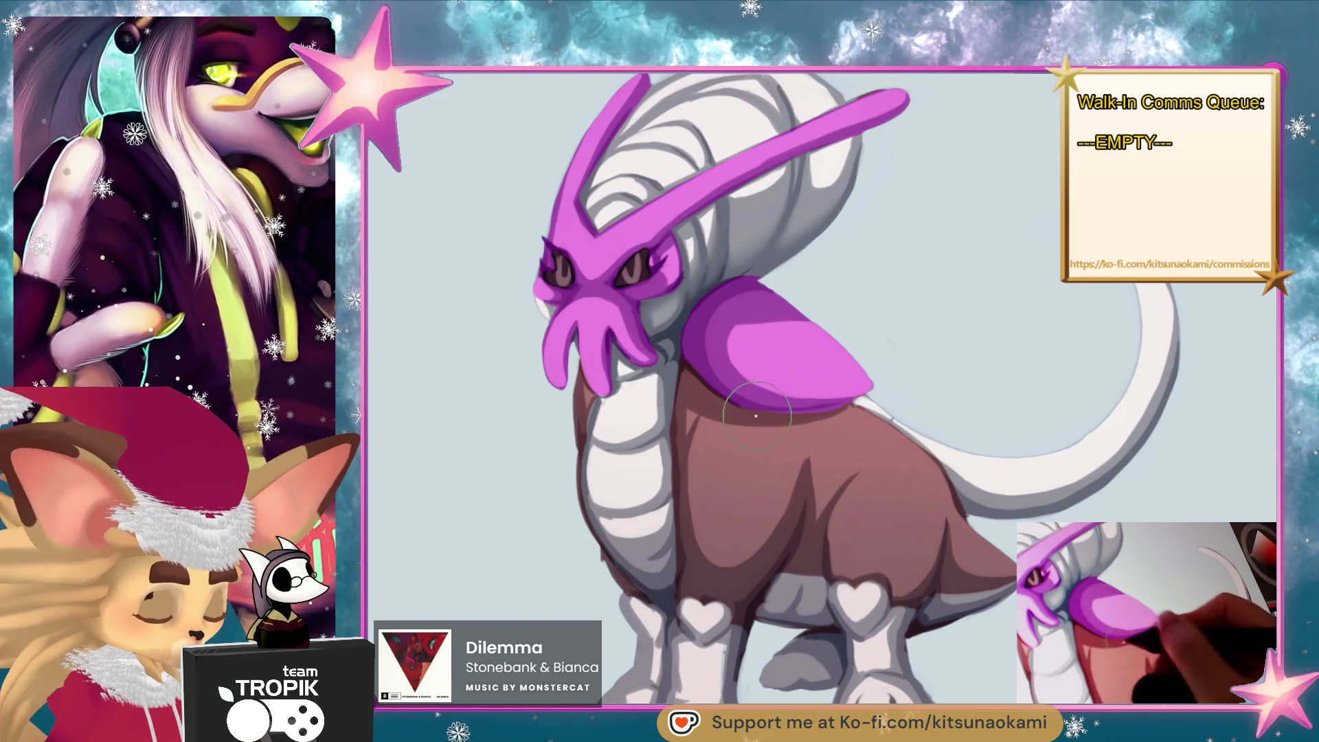
{"action": "left_click_drag", "start_coordinate": [809, 417], "coordinate": [755, 401]}
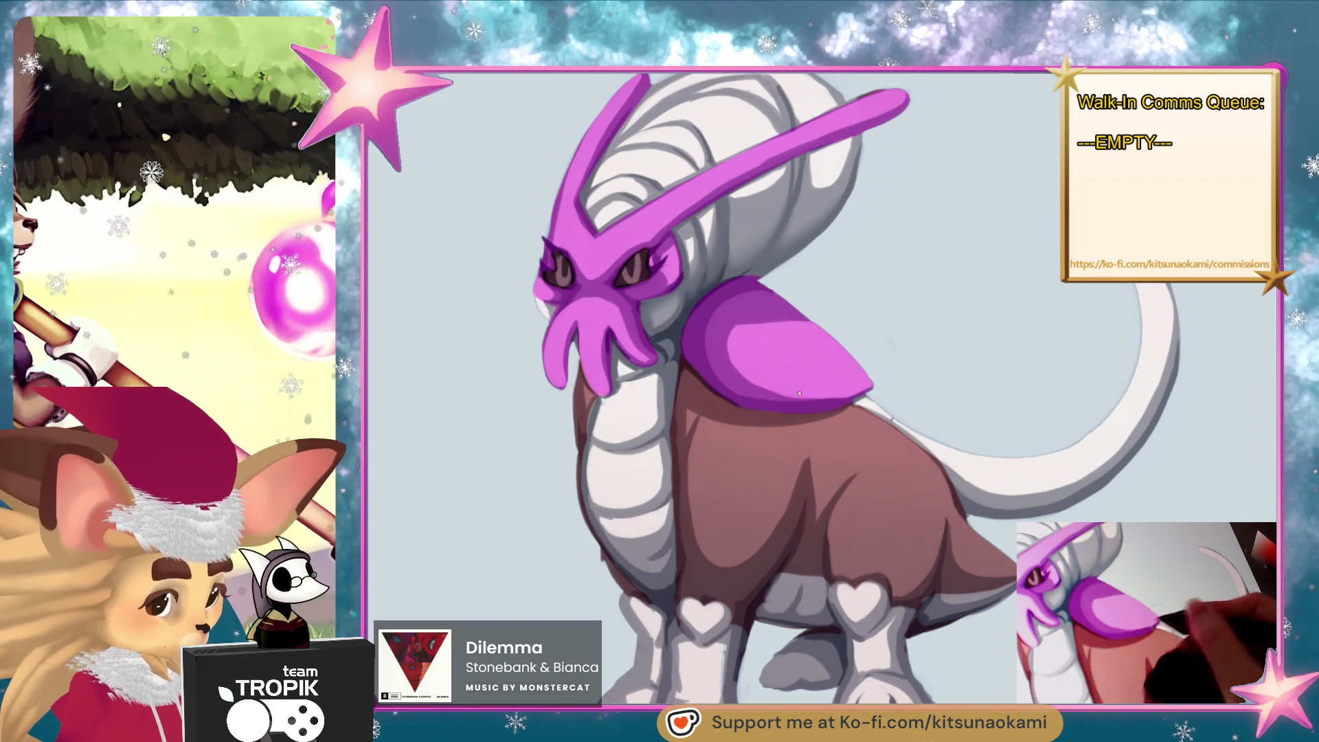
{"action": "left_click_drag", "start_coordinate": [745, 389], "coordinate": [873, 387]}
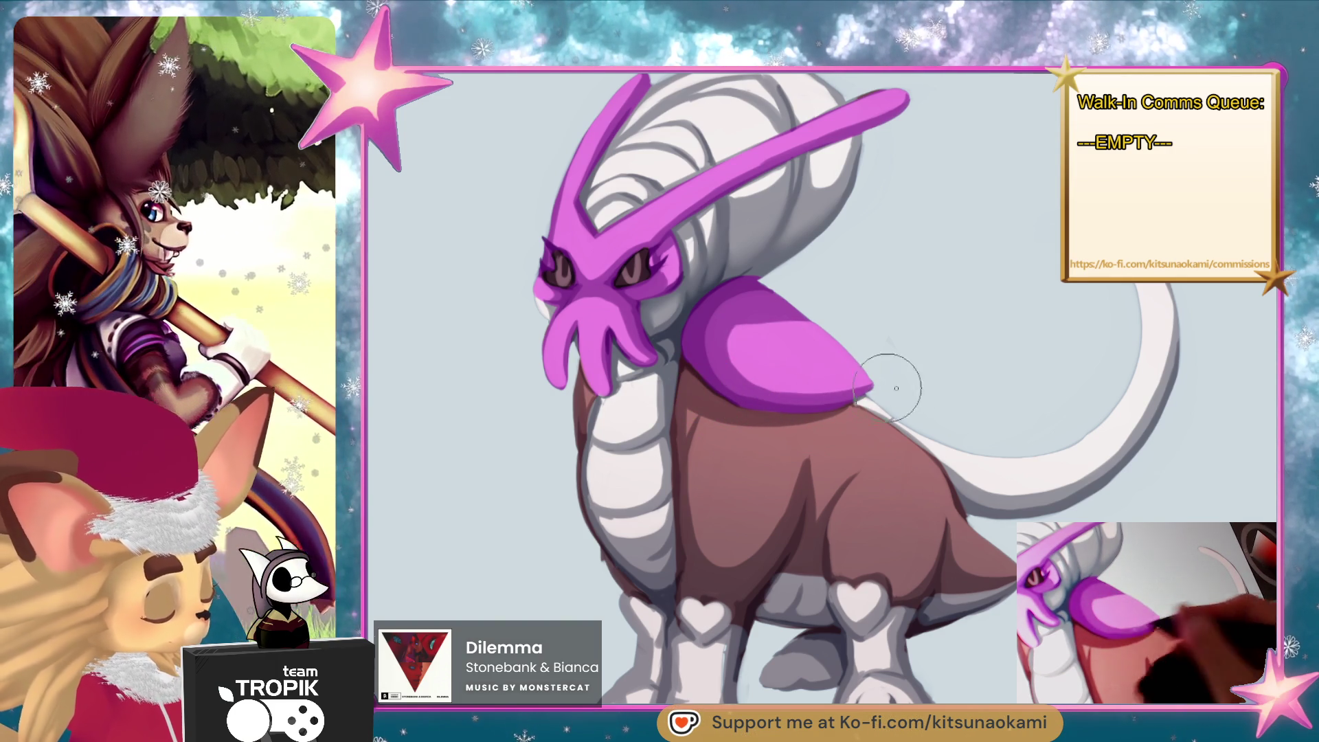
{"action": "scroll", "coordinate": [896, 388], "scroll_direction": "down", "scroll_amount": 2}
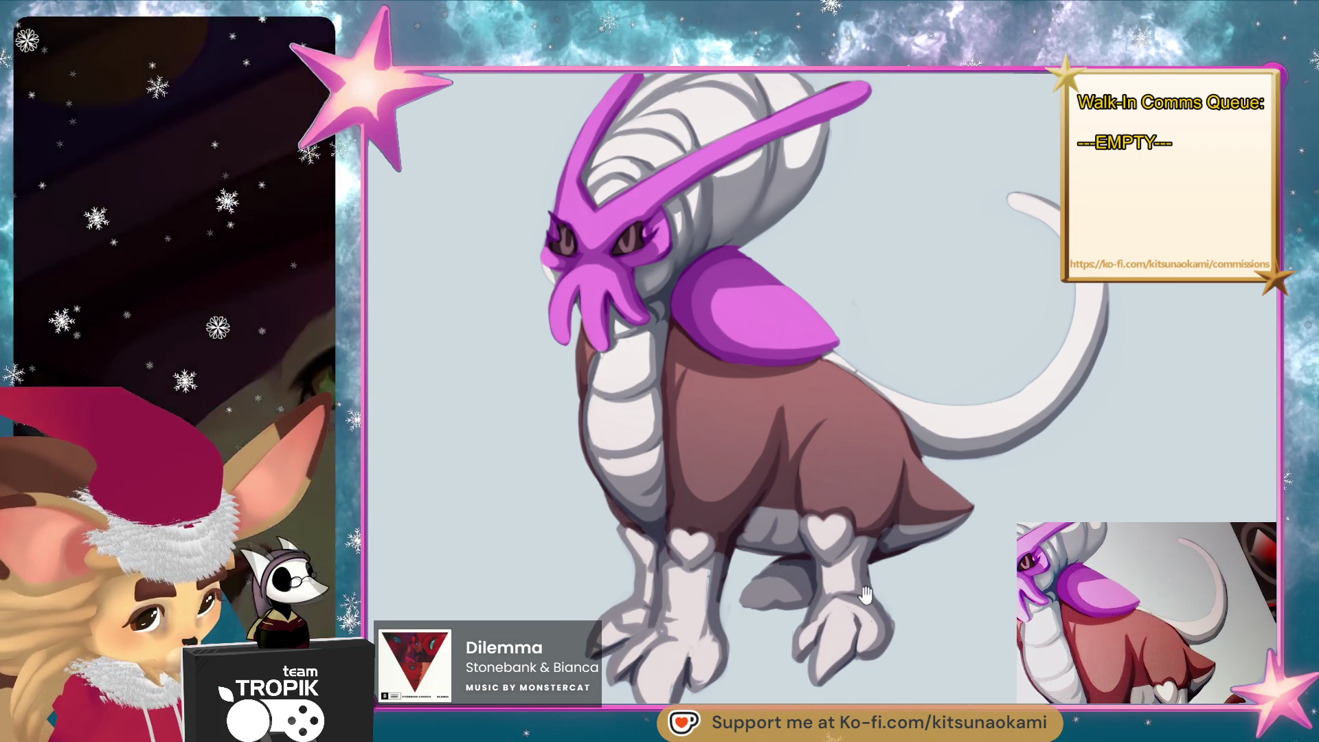
Pan and tilt the view to reframe the whole creature.
{"action": "left_click_drag", "start_coordinate": [866, 595], "coordinate": [983, 599]}
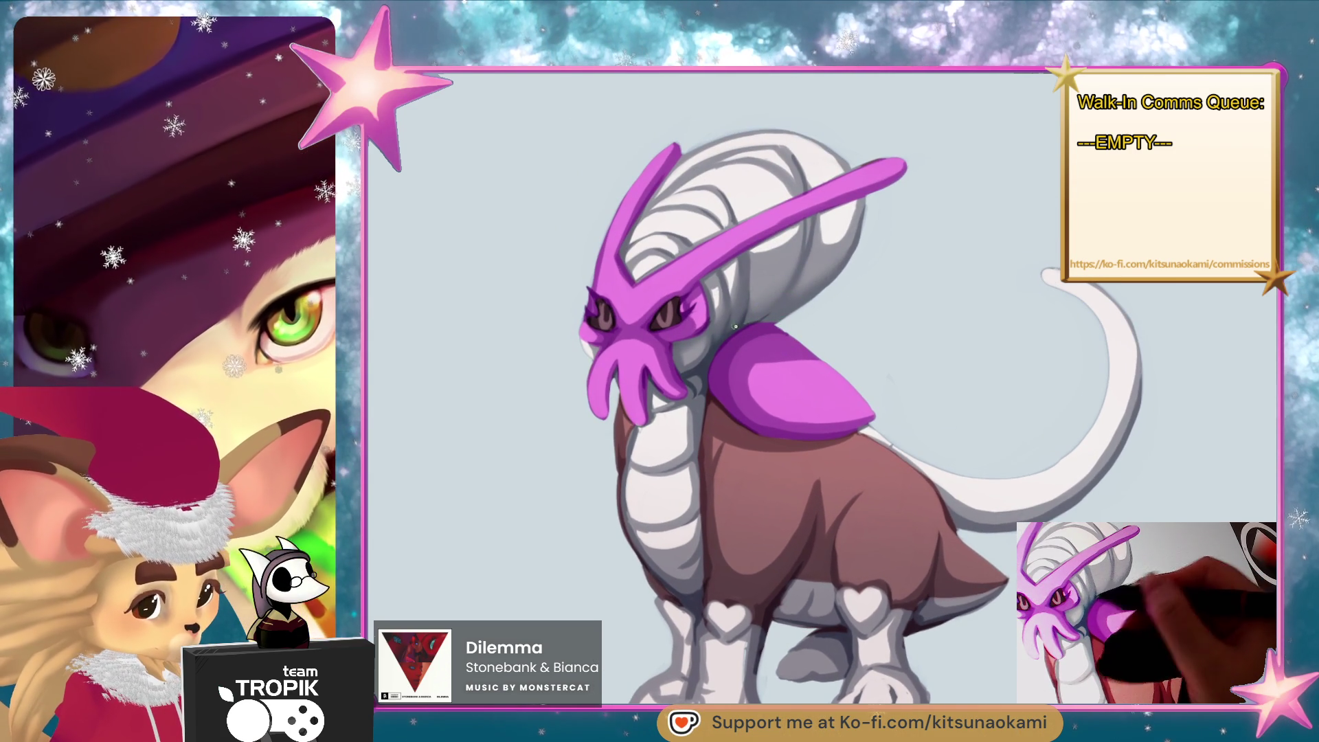
{"action": "left_click_drag", "start_coordinate": [983, 458], "coordinate": [959, 520]}
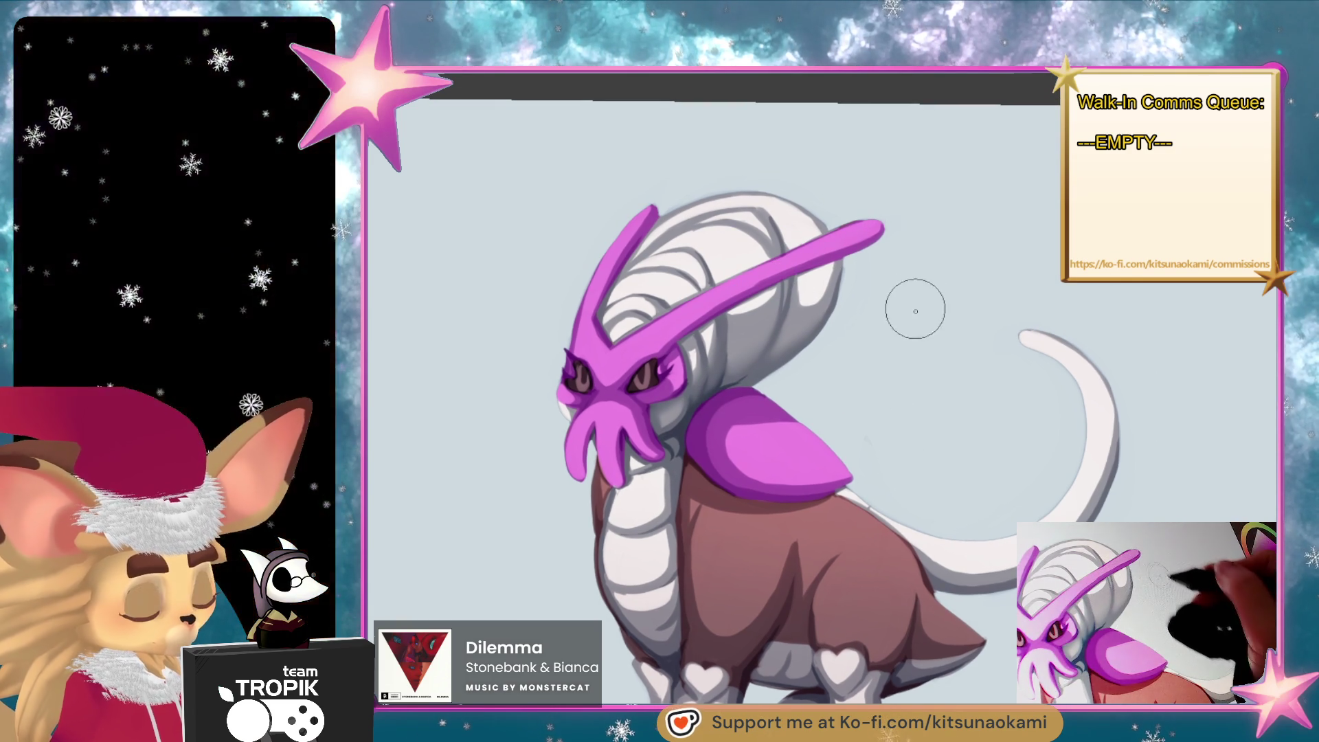
{"action": "left_click_drag", "start_coordinate": [869, 443], "coordinate": [887, 344]}
{"action": "scroll", "coordinate": [687, 385], "scroll_direction": "up", "scroll_amount": 3}
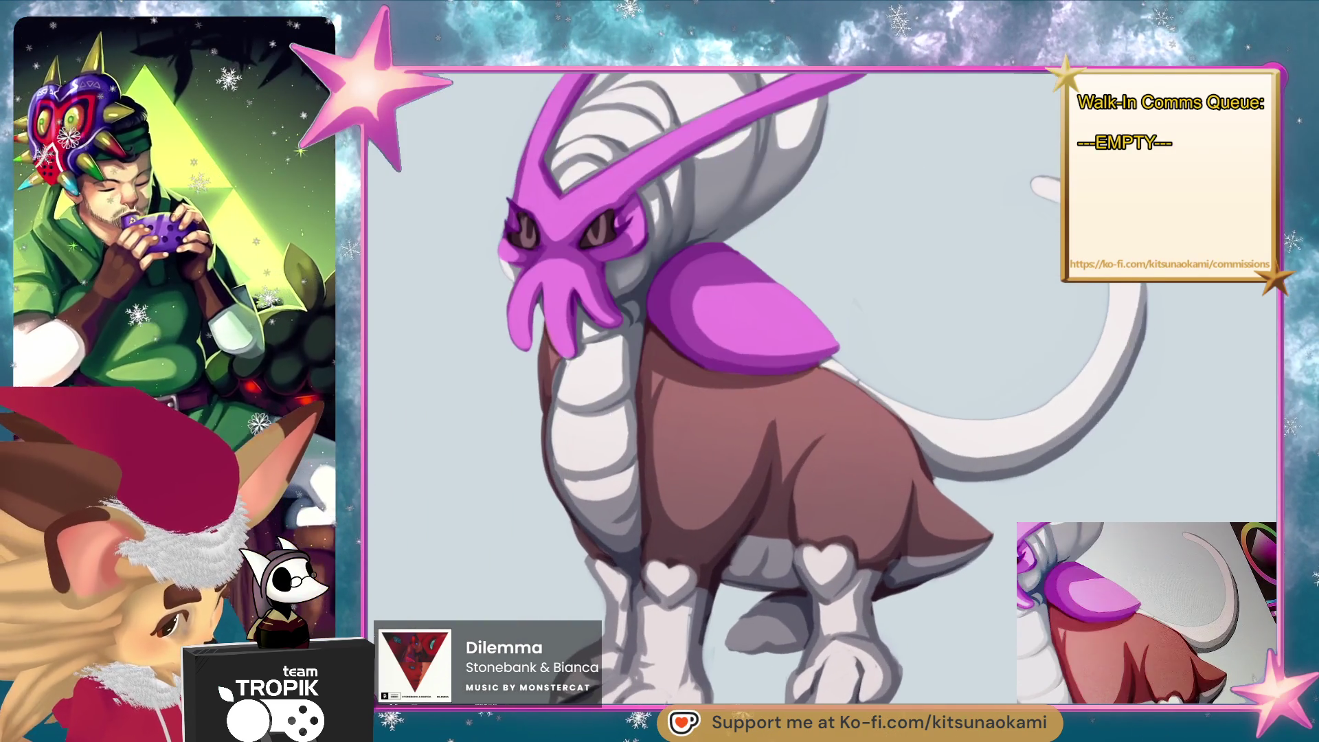
{"action": "mouse_move", "coordinate": [780, 364]}
{"action": "left_mouse_down"}
{"action": "mouse_move", "coordinate": [769, 373]}
{"action": "mouse_move", "coordinate": [952, 433]}
{"action": "left_mouse_up"}
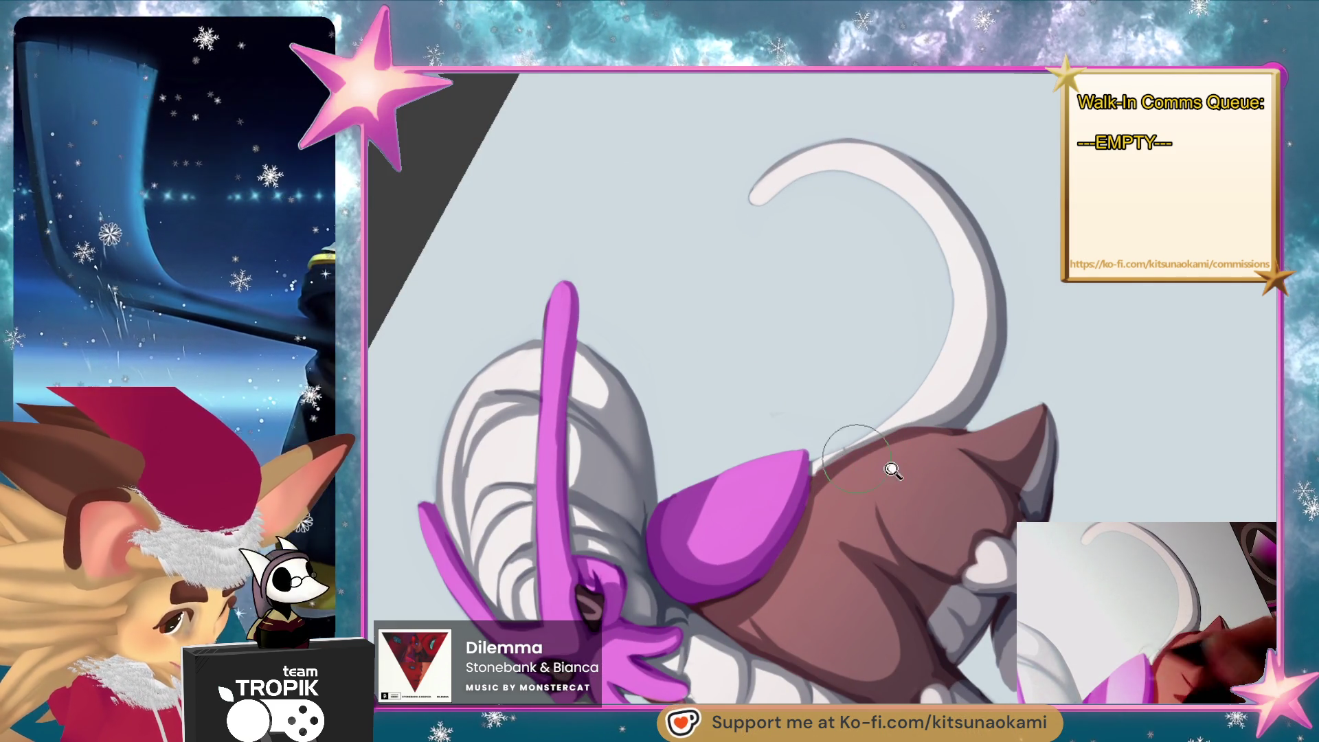
{"action": "key", "text": "ctrl+0"}
{"action": "mouse_move", "coordinate": [880, 522]}
{"action": "left_mouse_down"}
{"action": "mouse_move", "coordinate": [936, 553]}
{"action": "mouse_move", "coordinate": [968, 600]}
{"action": "left_mouse_up"}
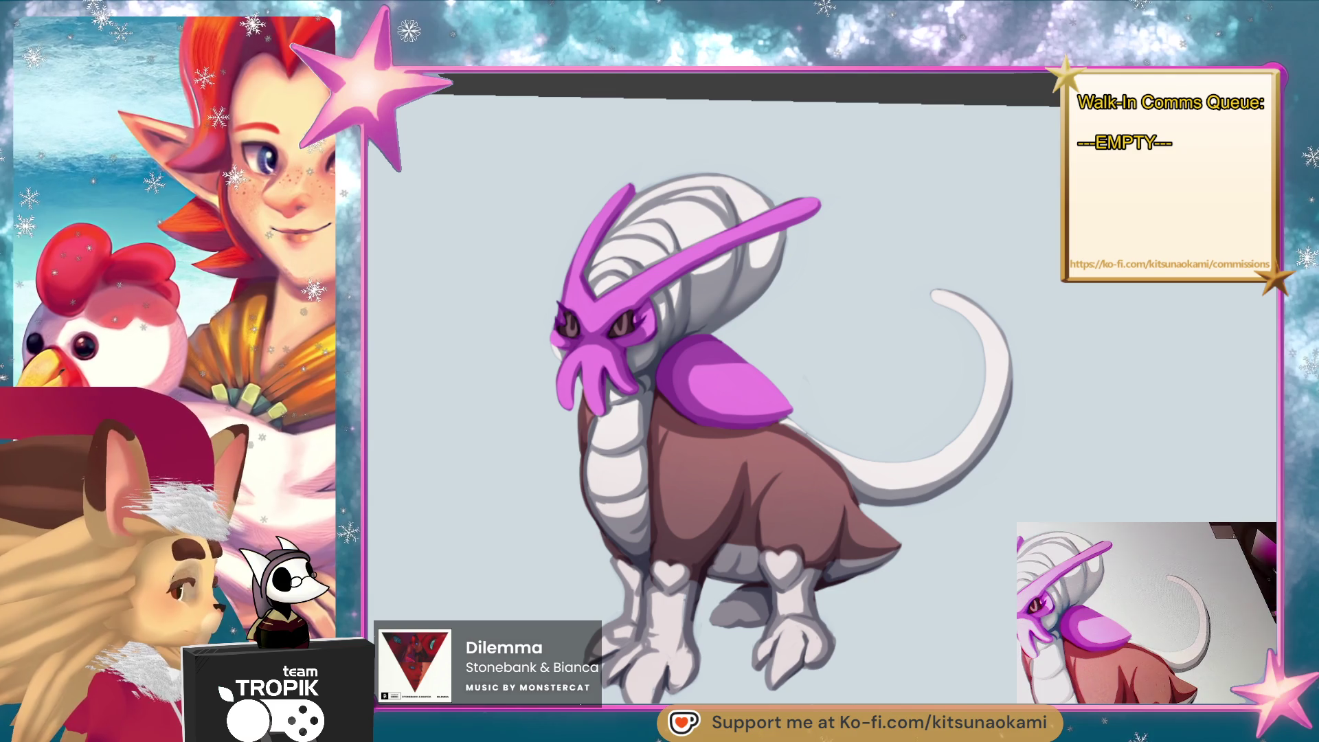
Paint dark claws on the front and back-right feet, then zoom in toward the head.
{"action": "left_click_drag", "start_coordinate": [646, 665], "coordinate": [630, 687]}
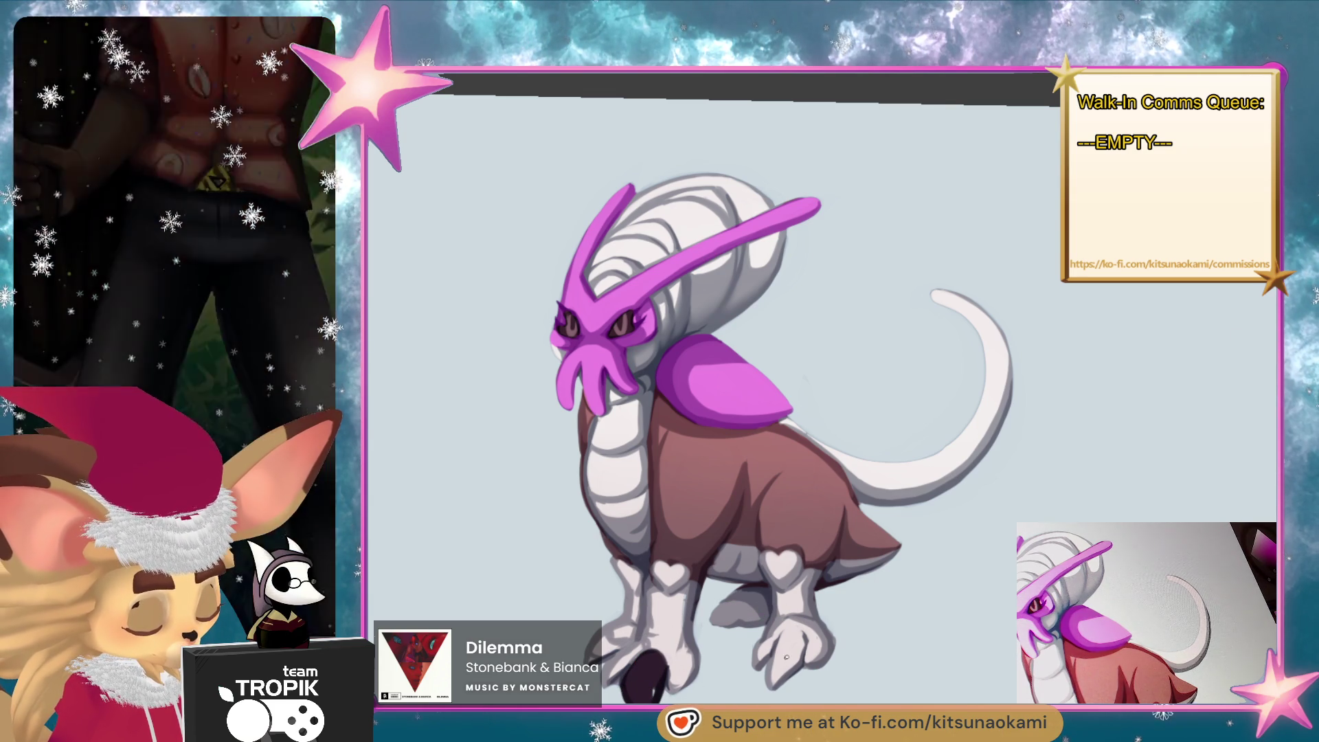
{"action": "mouse_move", "coordinate": [780, 681]}
{"action": "left_mouse_down"}
{"action": "mouse_move", "coordinate": [790, 643]}
{"action": "mouse_move", "coordinate": [773, 687]}
{"action": "left_mouse_up"}
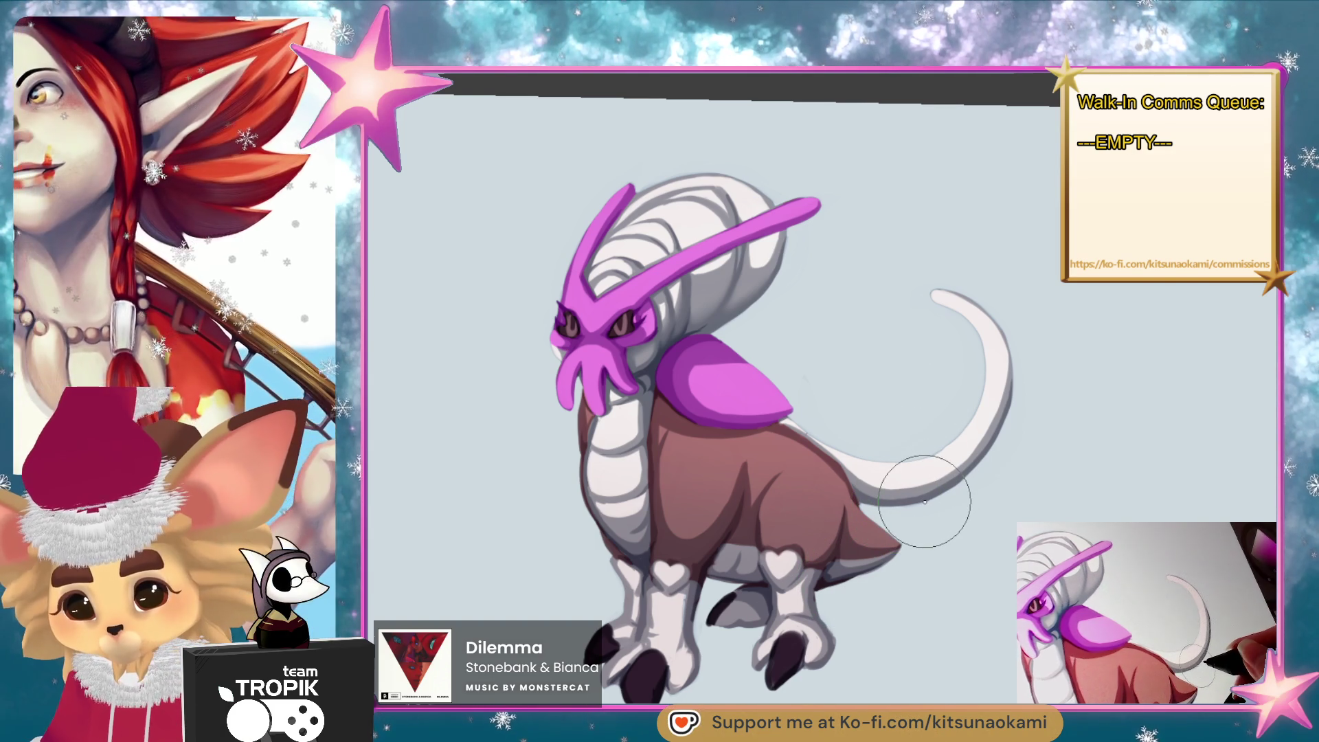
{"action": "left_click_drag", "start_coordinate": [925, 510], "coordinate": [929, 535]}
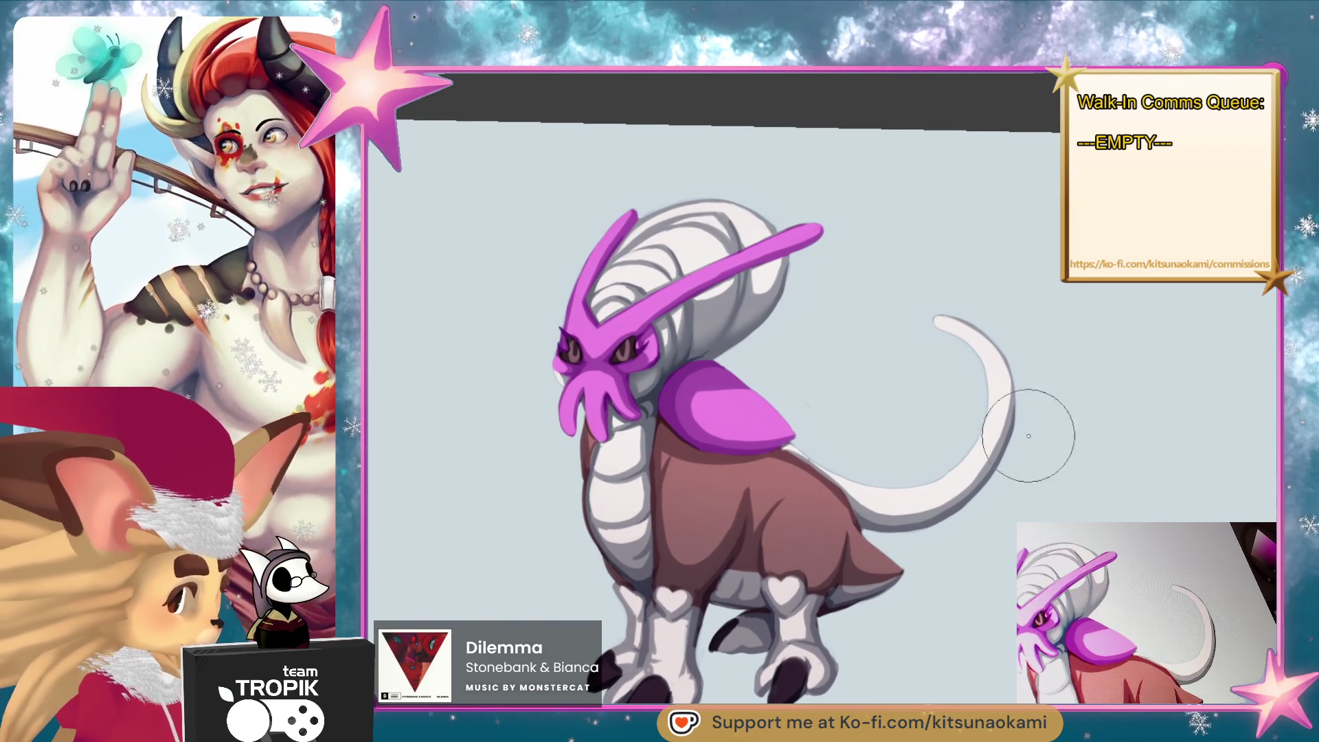
{"action": "scroll", "coordinate": [598, 358], "scroll_direction": "up", "scroll_amount": 6}
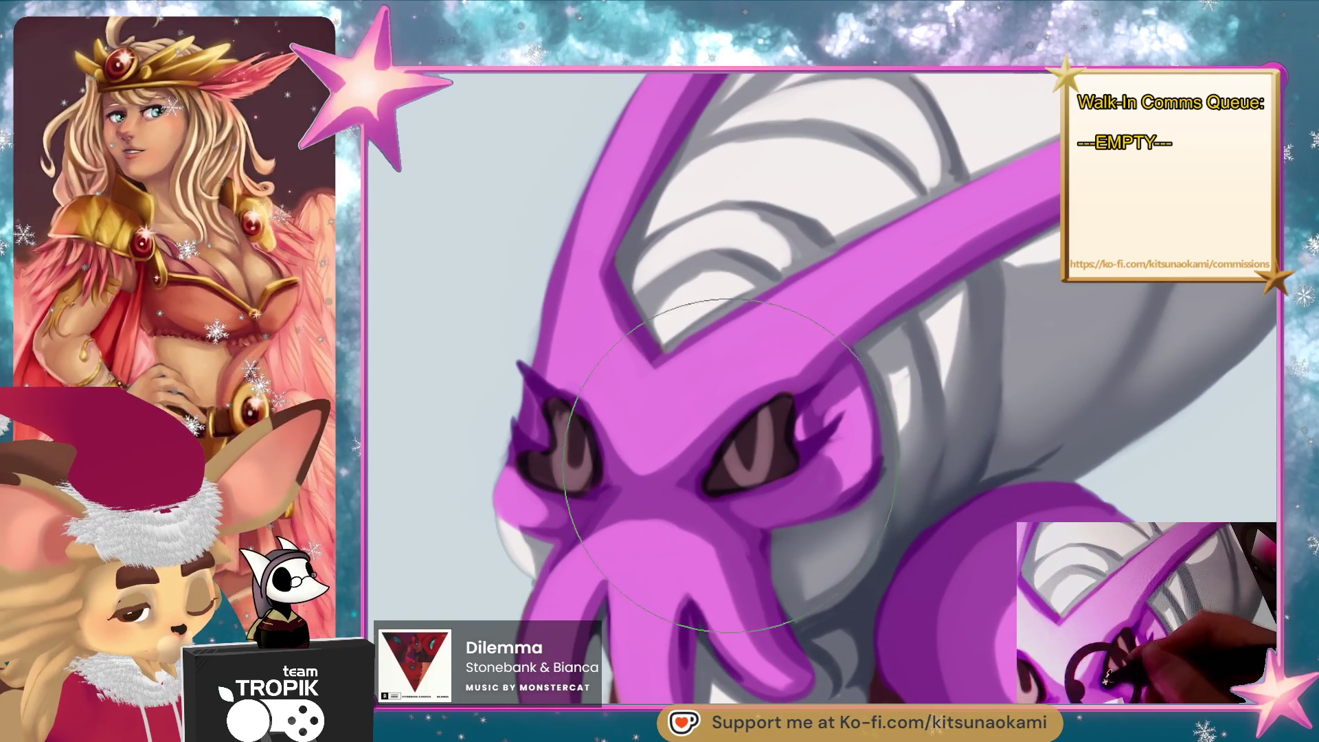
Draw two dark eyelash strokes at the right eye's outer corner with a small brush, then zoom out.
{"action": "key", "text": "bracketleft"}
{"action": "key", "text": "bracketleft"}
{"action": "key", "text": "bracketleft"}
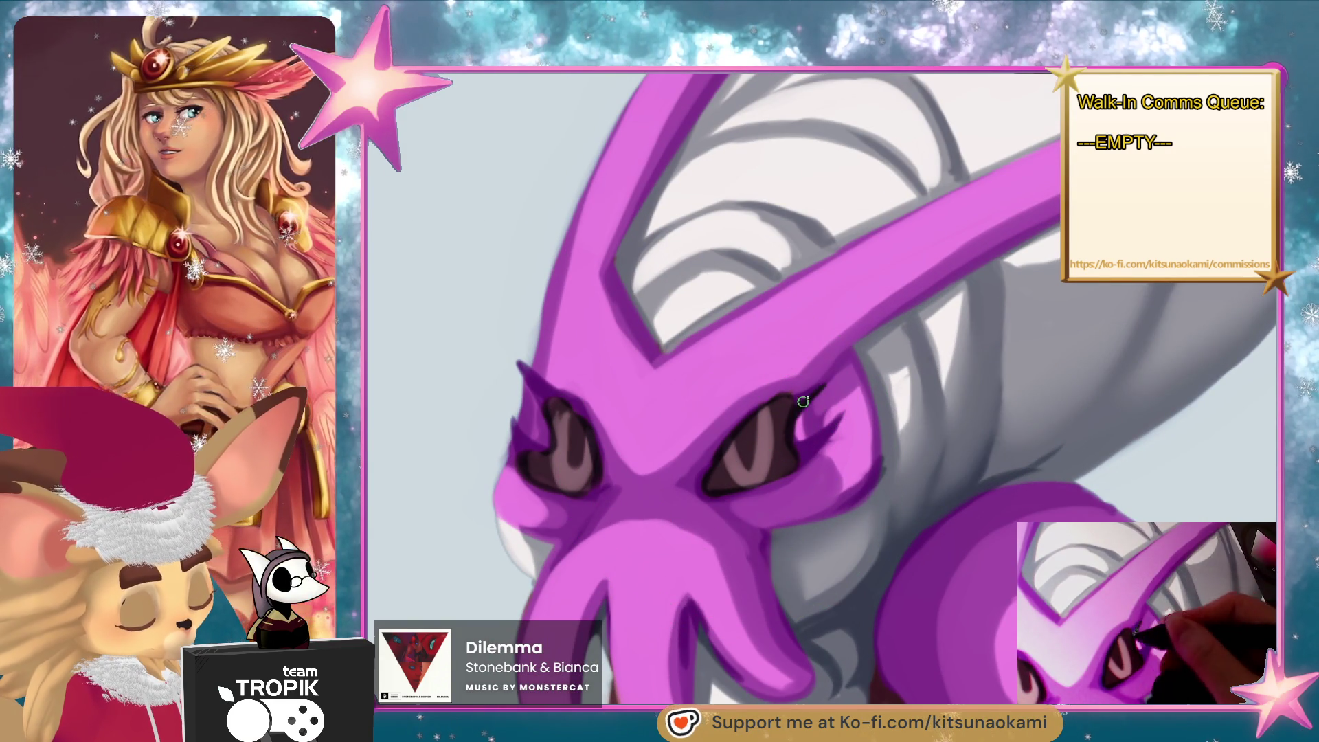
{"action": "left_click_drag", "start_coordinate": [802, 402], "coordinate": [821, 387]}
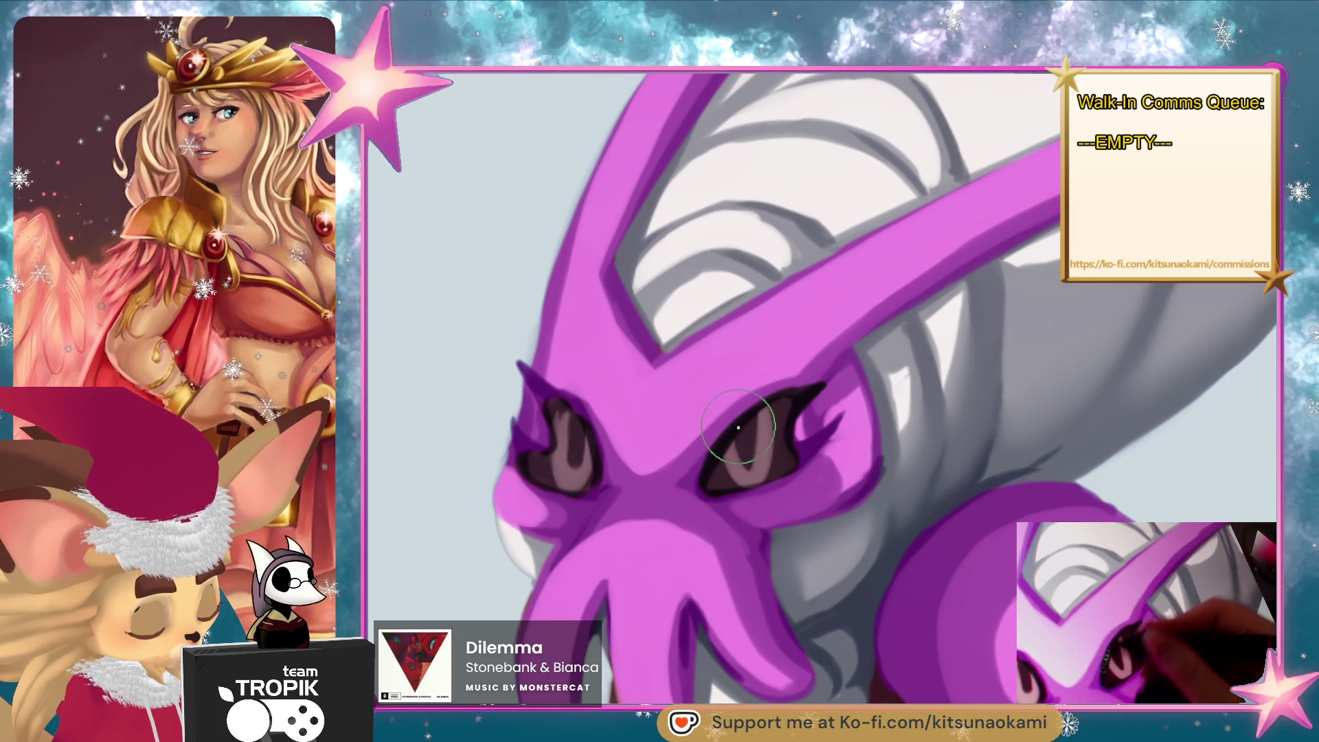
{"action": "left_click_drag", "start_coordinate": [799, 443], "coordinate": [836, 423]}
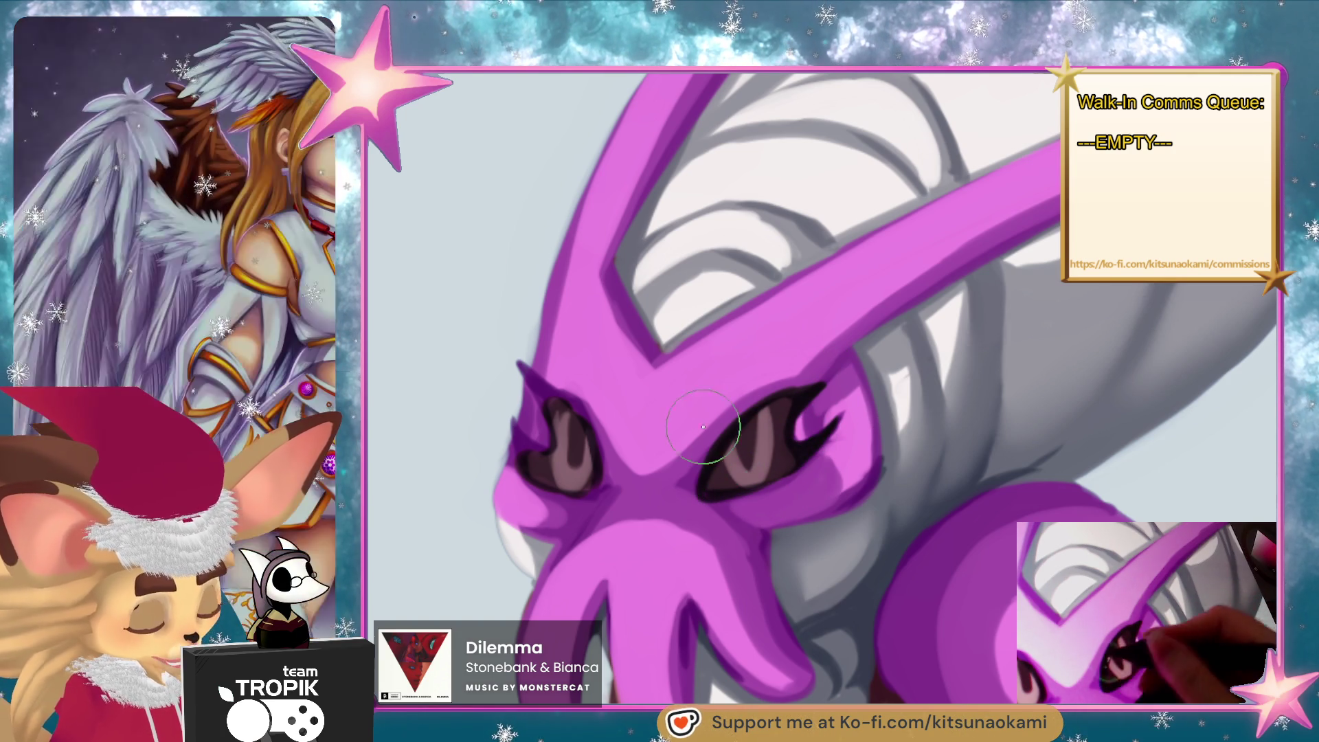
{"action": "key", "text": "bracketright"}
{"action": "key", "text": "bracketright"}
{"action": "key", "text": "bracketright"}
{"action": "key", "text": "bracketleft"}
{"action": "key", "text": "bracketleft"}
{"action": "key", "text": "bracketleft"}
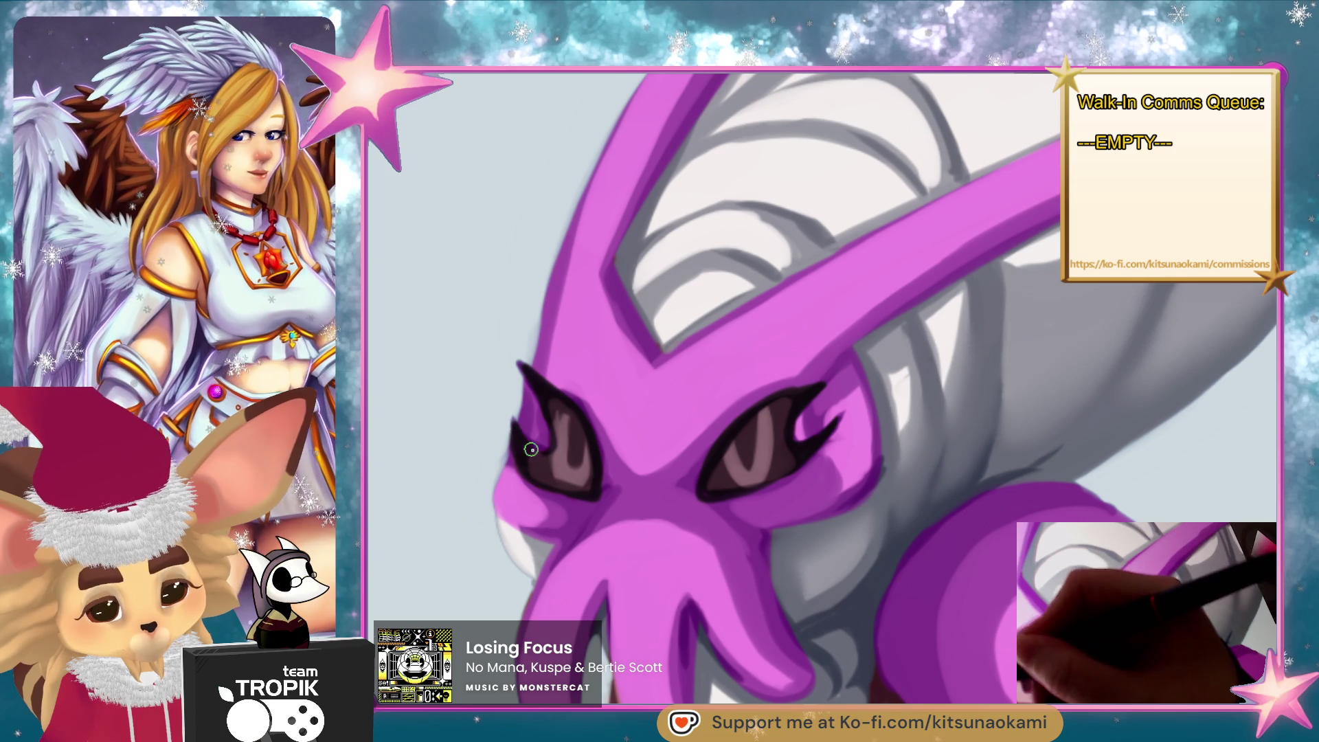
{"action": "key", "text": "bracketright"}
{"action": "key", "text": "bracketright"}
{"action": "key", "text": "bracketright"}
{"action": "scroll", "coordinate": [554, 450], "scroll_direction": "down", "scroll_amount": 5}
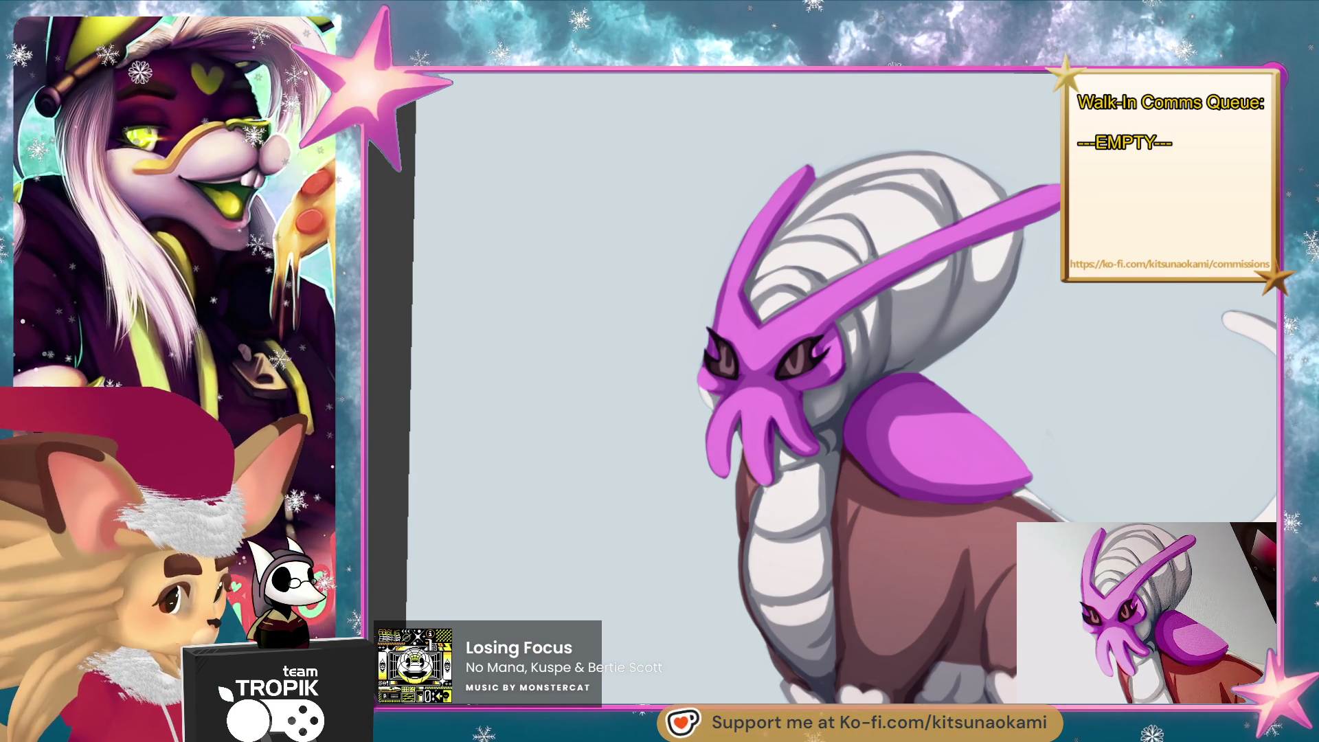
{"action": "left_click_drag", "start_coordinate": [962, 480], "coordinate": [928, 436]}
{"action": "scroll", "coordinate": [928, 436], "scroll_direction": "down", "scroll_amount": 5}
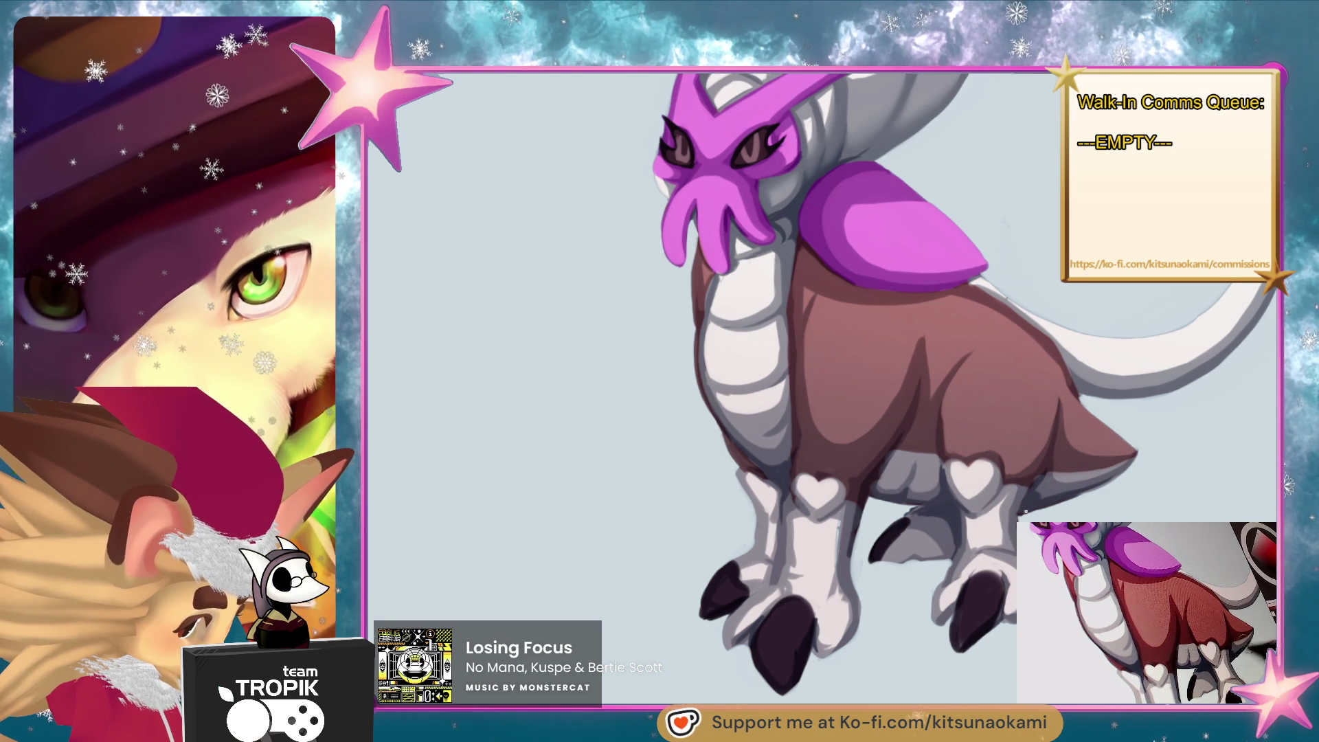
{"action": "scroll", "coordinate": [1011, 612], "scroll_direction": "down", "scroll_amount": 3}
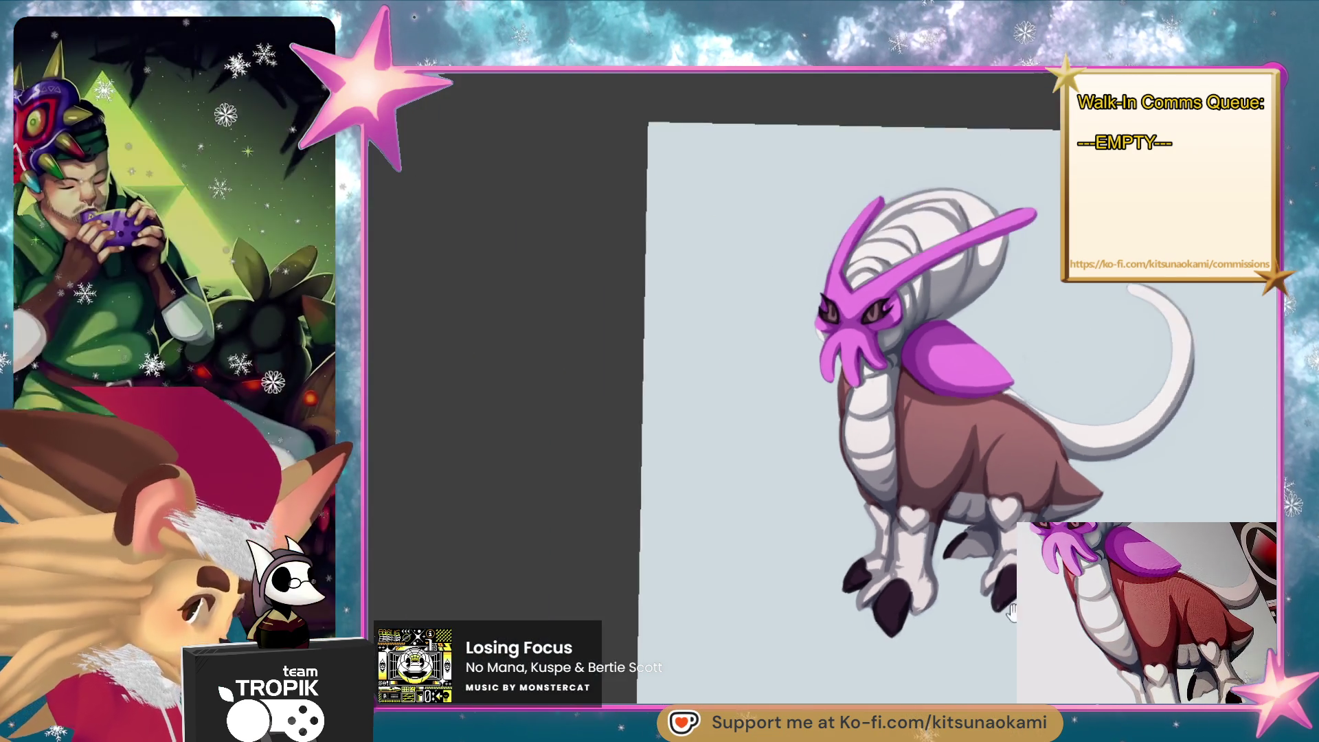
{"action": "left_click_drag", "start_coordinate": [1011, 612], "coordinate": [904, 665]}
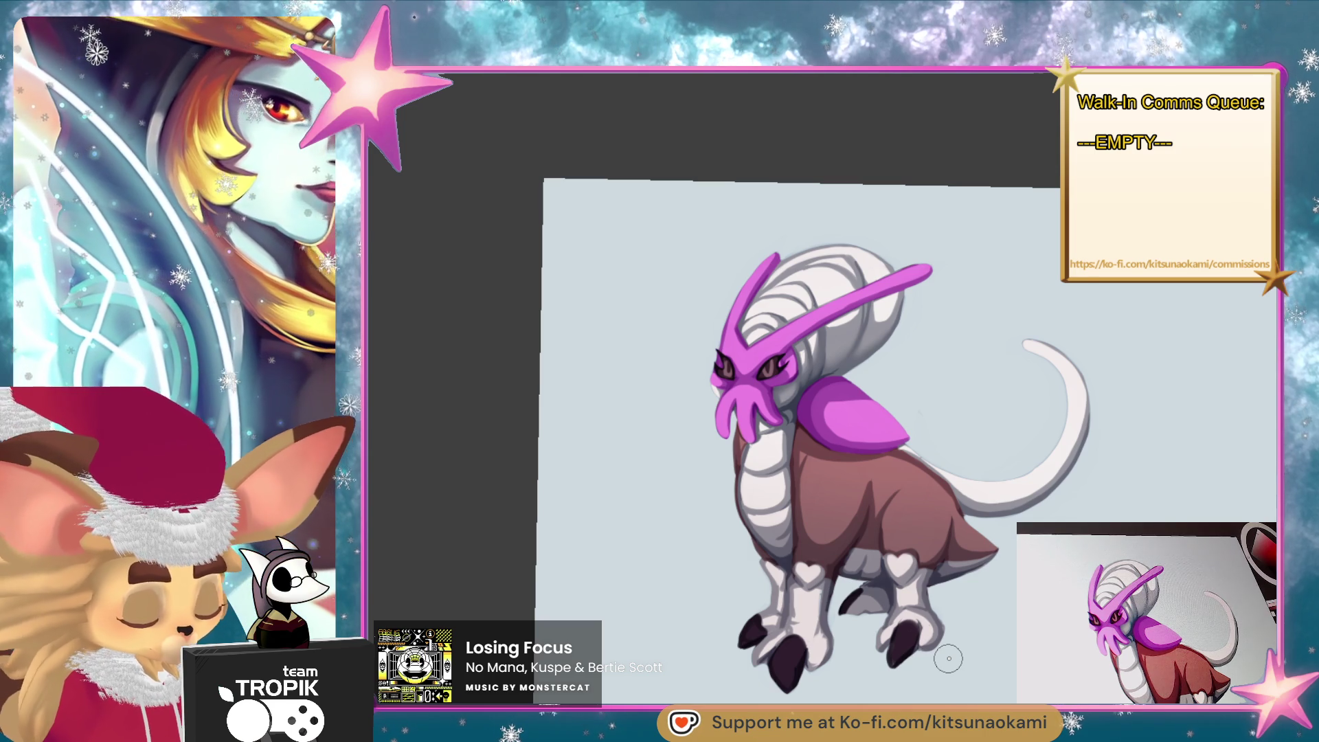
{"action": "mouse_move", "coordinate": [745, 371]}
{"action": "left_mouse_down"}
{"action": "mouse_move", "coordinate": [721, 323]}
{"action": "mouse_move", "coordinate": [704, 329]}
{"action": "mouse_move", "coordinate": [714, 371]}
{"action": "left_mouse_up"}
Zoom in and brush grey shading onto the creature's white shell.
{"action": "scroll", "coordinate": [882, 364], "scroll_direction": "up", "scroll_amount": 3}
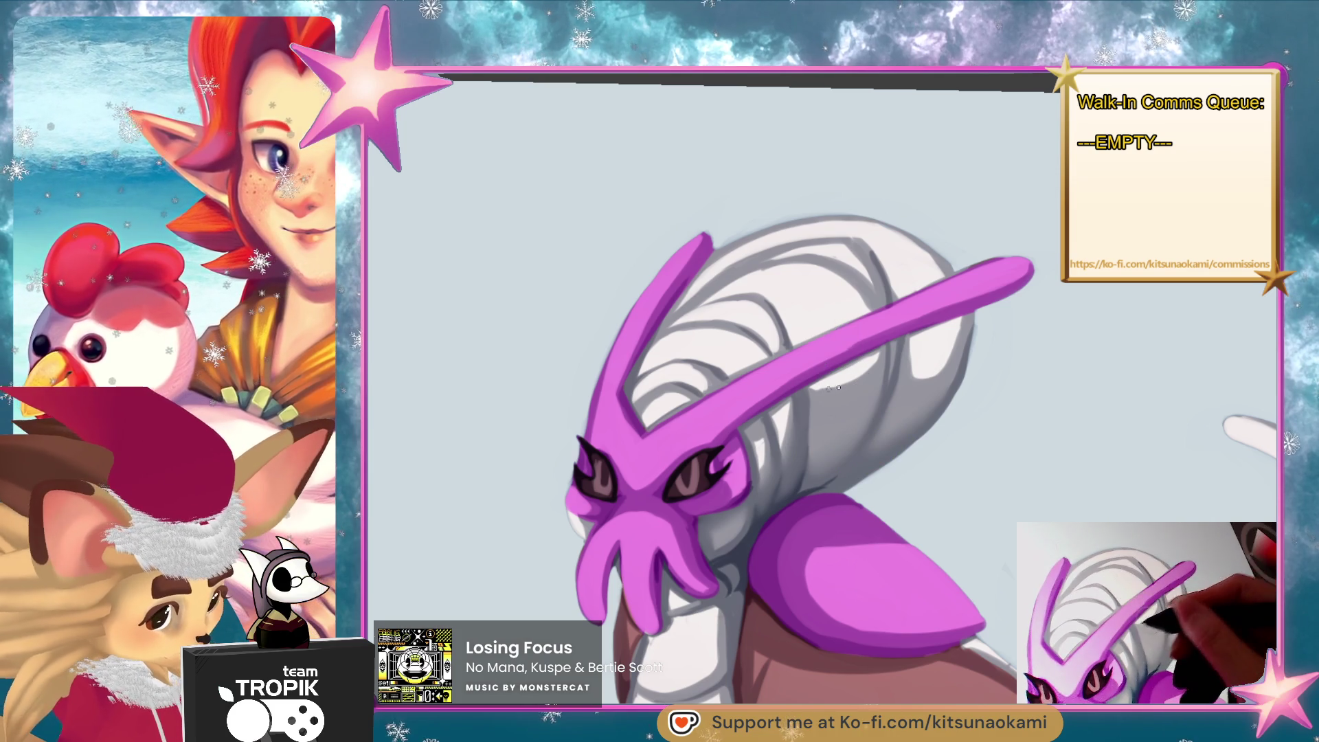
{"action": "mouse_move", "coordinate": [952, 337]}
{"action": "left_mouse_down"}
{"action": "mouse_move", "coordinate": [937, 364]}
{"action": "mouse_move", "coordinate": [912, 358]}
{"action": "left_mouse_up"}
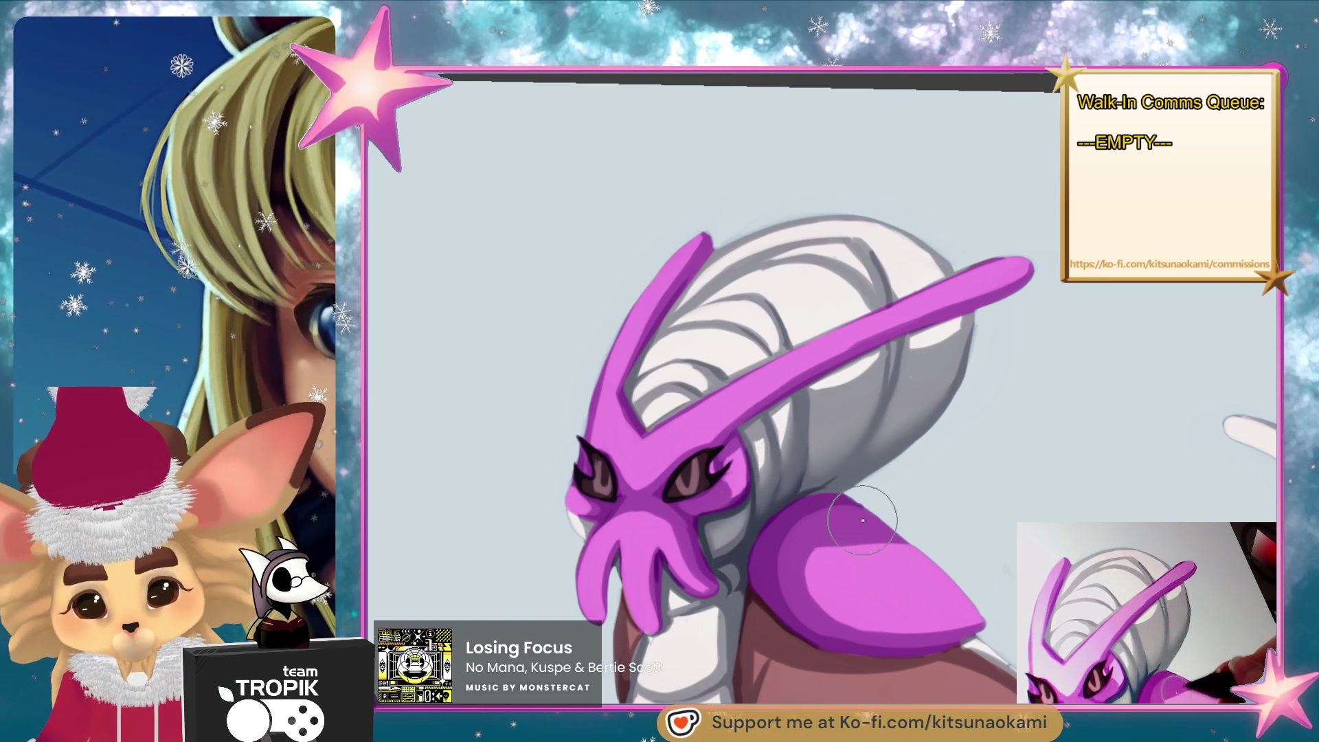
{"action": "key", "text": "ctrl+z"}
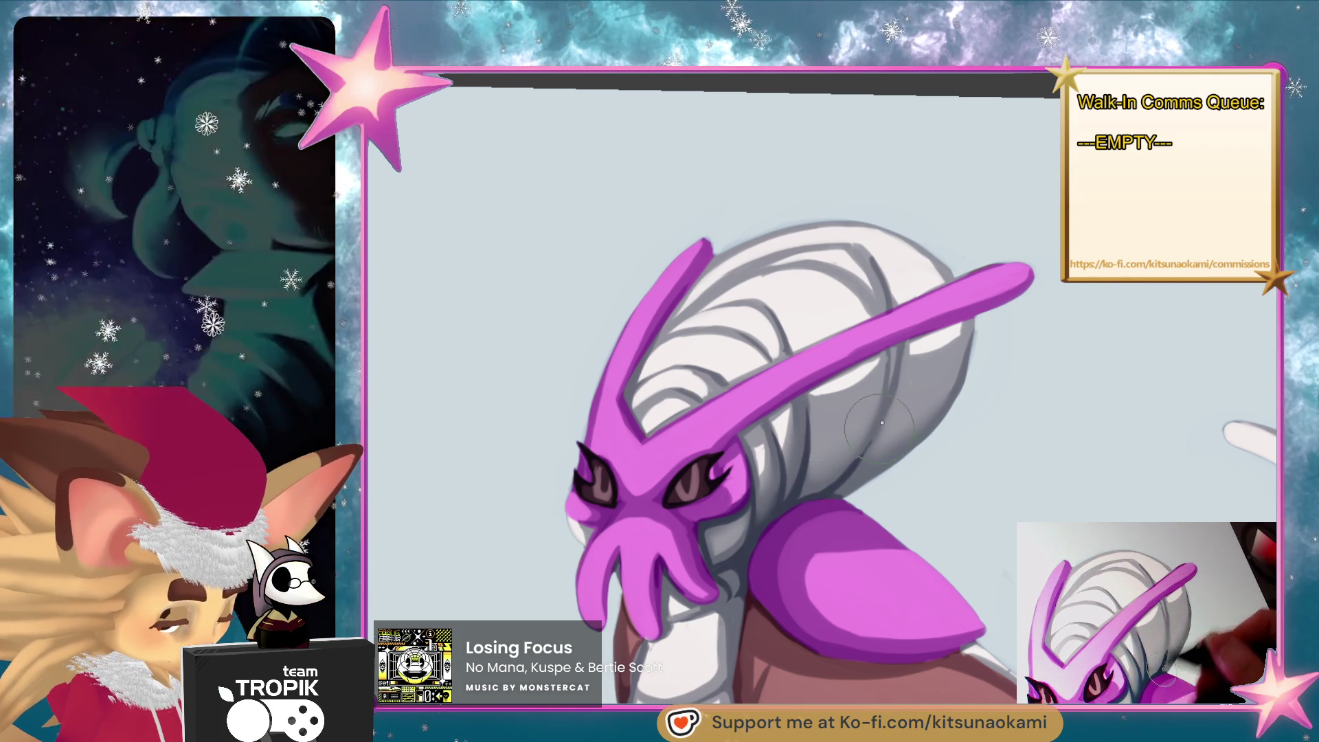
Pan down to the neck and draw a thin dark line along its edge.
{"action": "left_click_drag", "start_coordinate": [873, 440], "coordinate": [862, 261]}
{"action": "left_click_drag", "start_coordinate": [827, 585], "coordinate": [839, 462]}
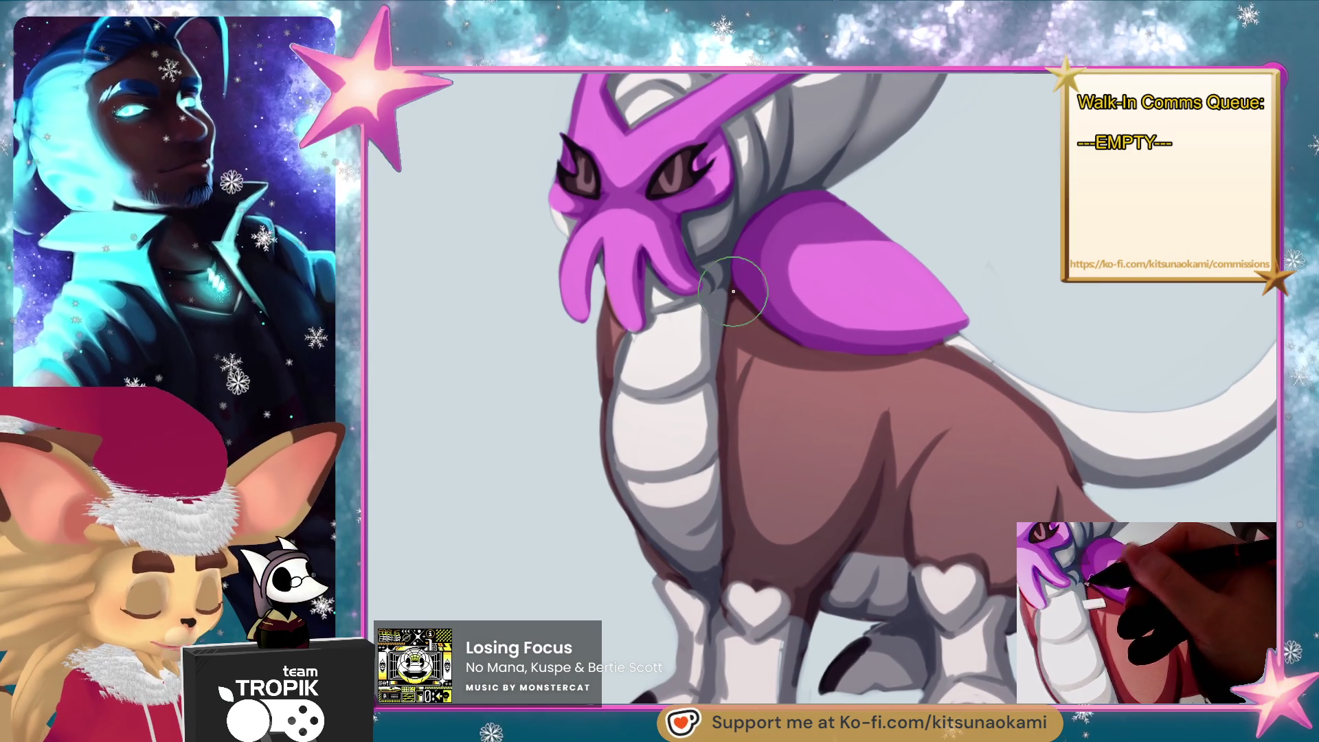
{"action": "left_click_drag", "start_coordinate": [725, 299], "coordinate": [721, 354]}
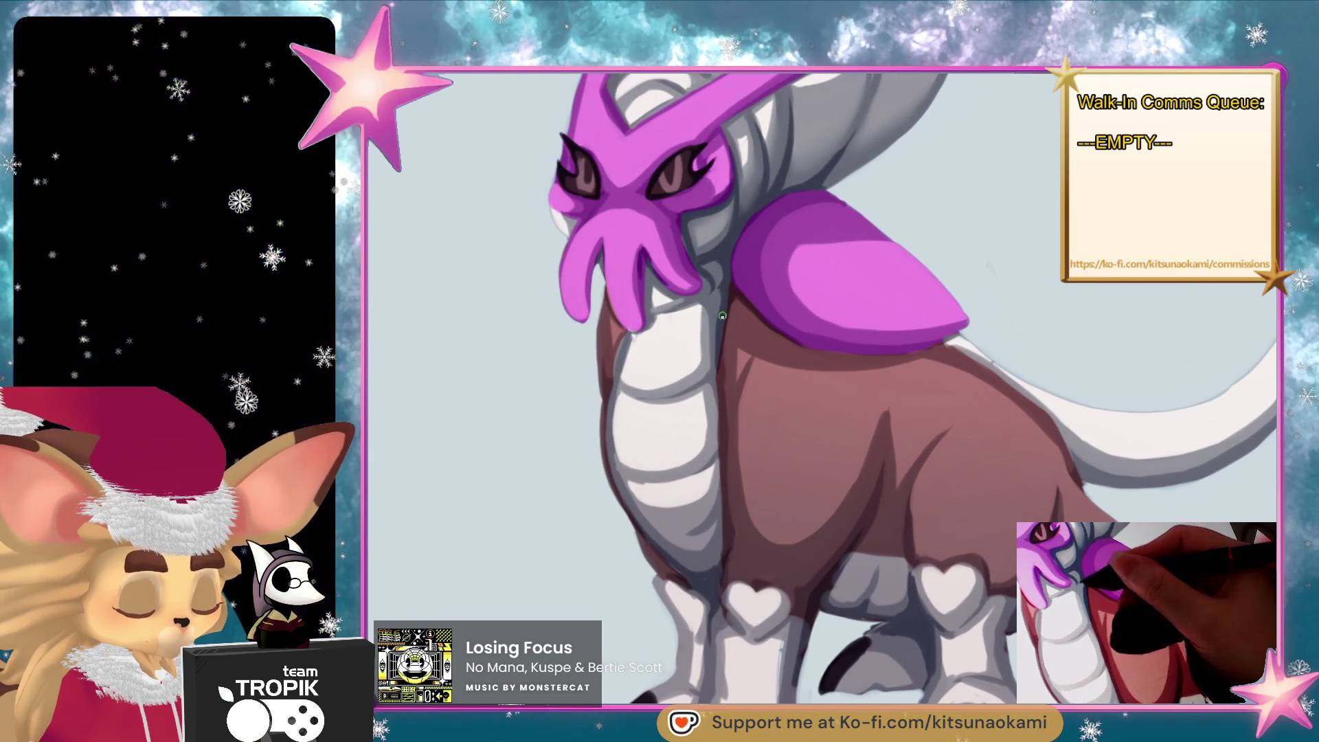
{"action": "left_click_drag", "start_coordinate": [1025, 506], "coordinate": [1015, 541]}
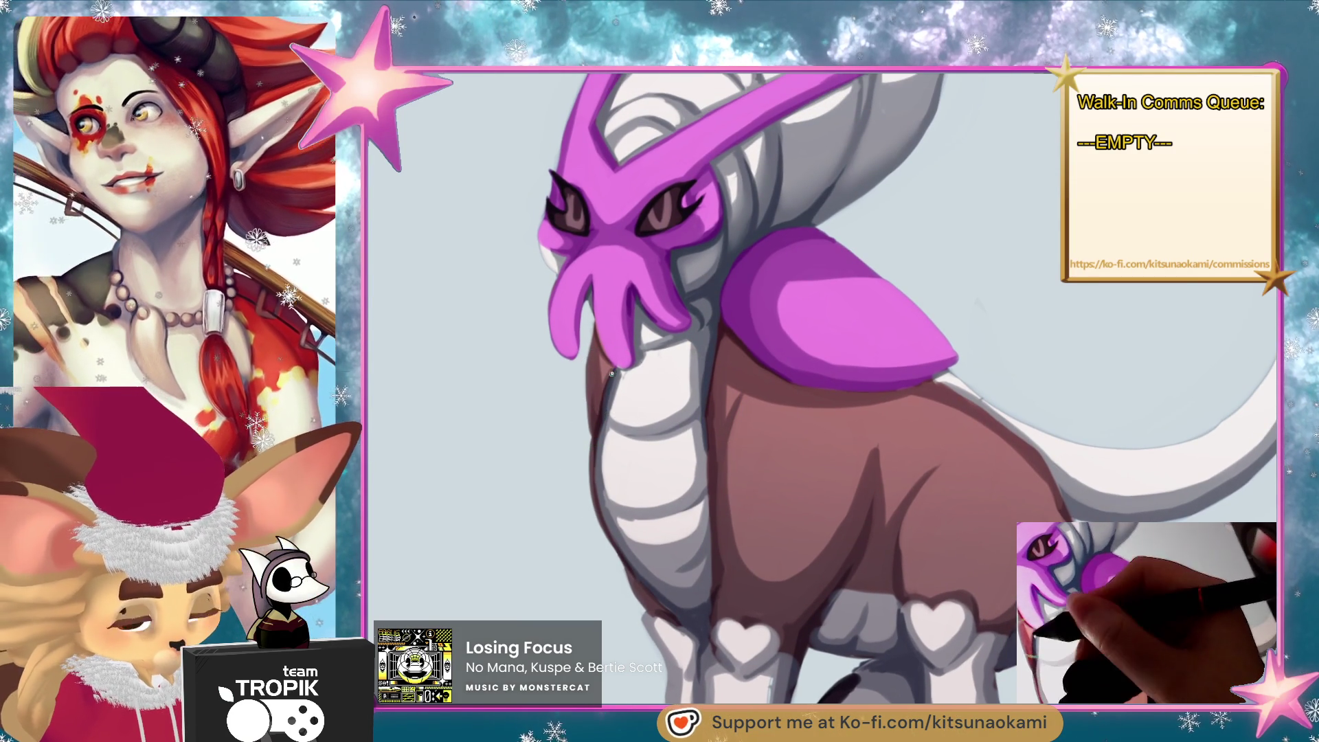
{"action": "scroll", "coordinate": [627, 411], "scroll_direction": "up", "scroll_amount": 3}
{"action": "key", "text": "ctrl+0"}
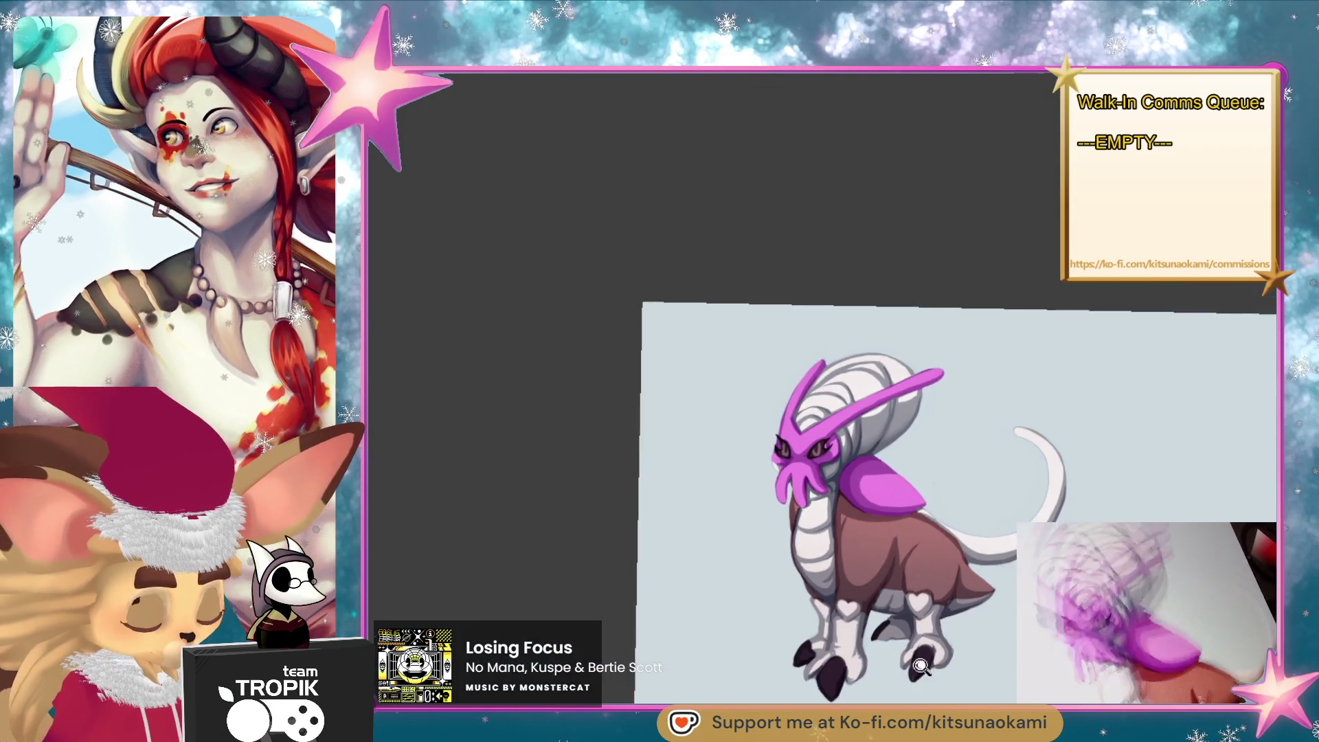
{"action": "left_click_drag", "start_coordinate": [824, 412], "coordinate": [715, 522]}
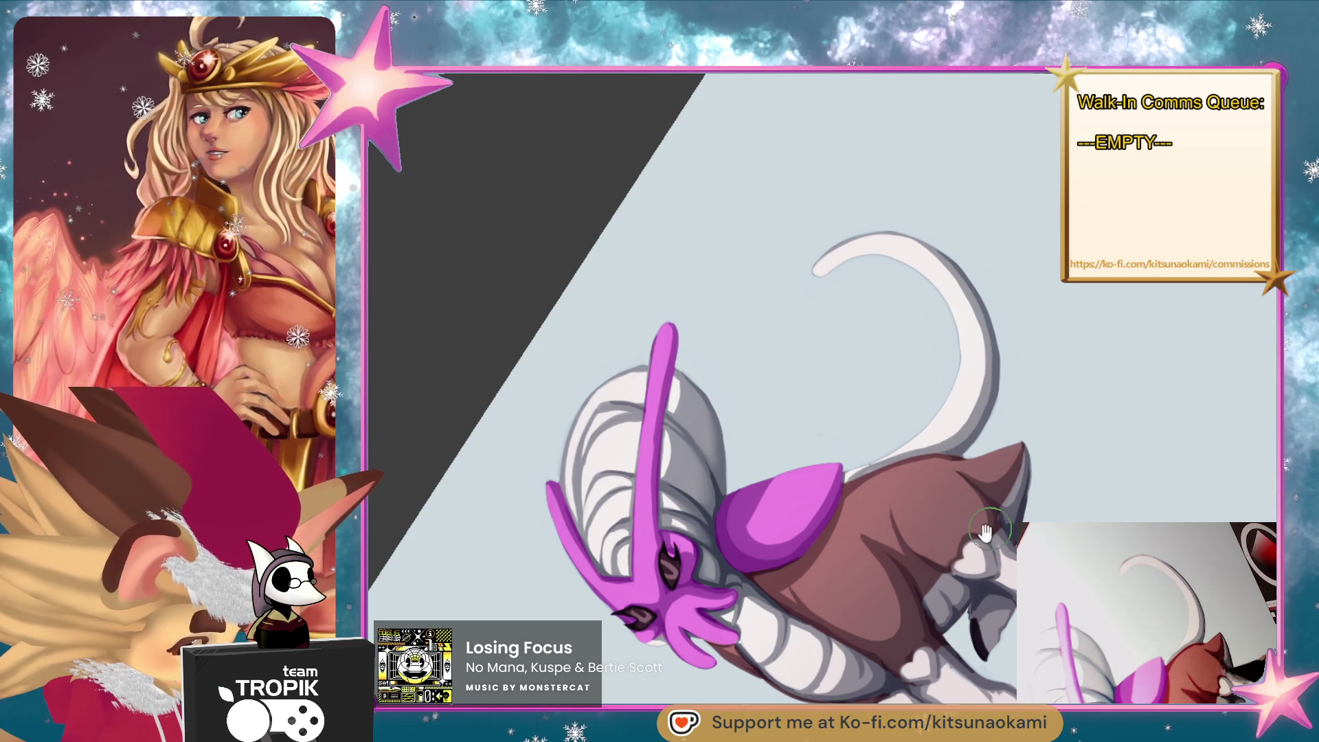
{"action": "left_click_drag", "start_coordinate": [950, 450], "coordinate": [906, 467]}
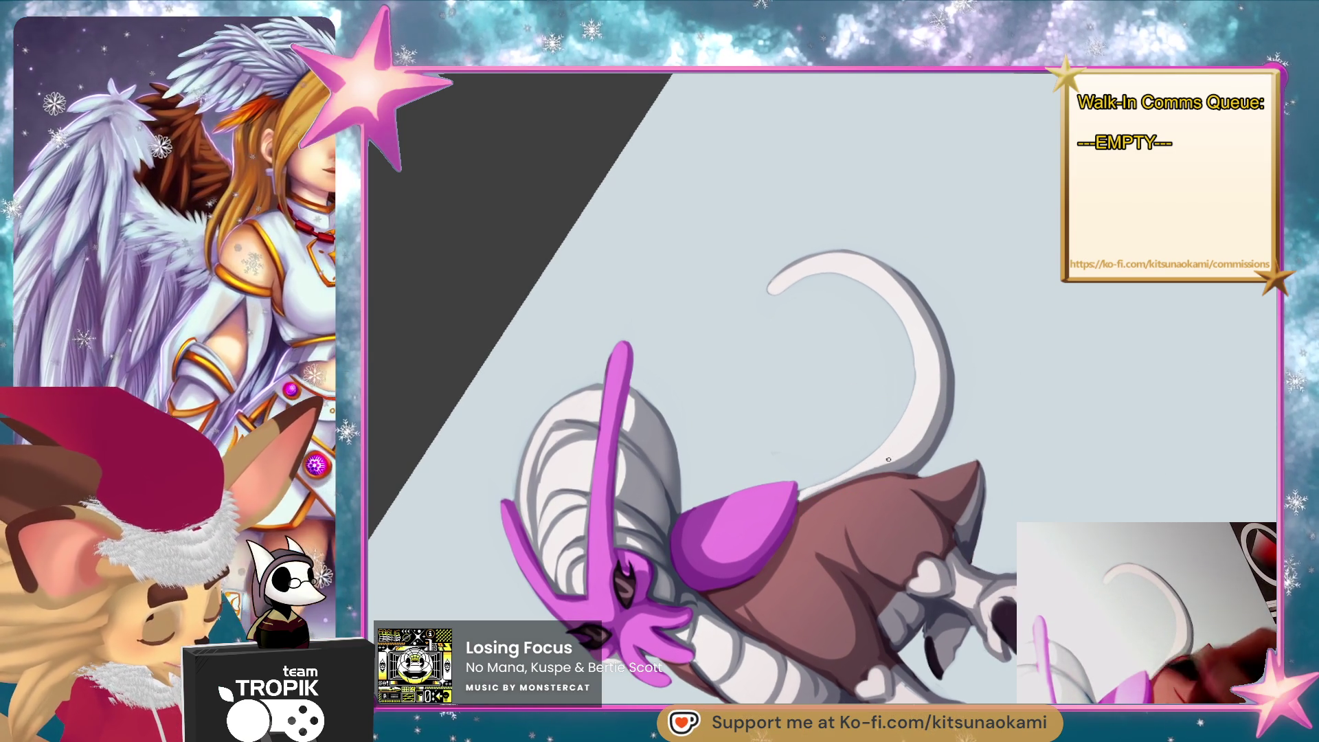
{"action": "mouse_move", "coordinate": [918, 442]}
{"action": "left_mouse_down"}
{"action": "mouse_move", "coordinate": [996, 580]}
{"action": "mouse_move", "coordinate": [839, 639]}
{"action": "mouse_move", "coordinate": [855, 576]}
{"action": "mouse_move", "coordinate": [946, 629]}
{"action": "left_mouse_up"}
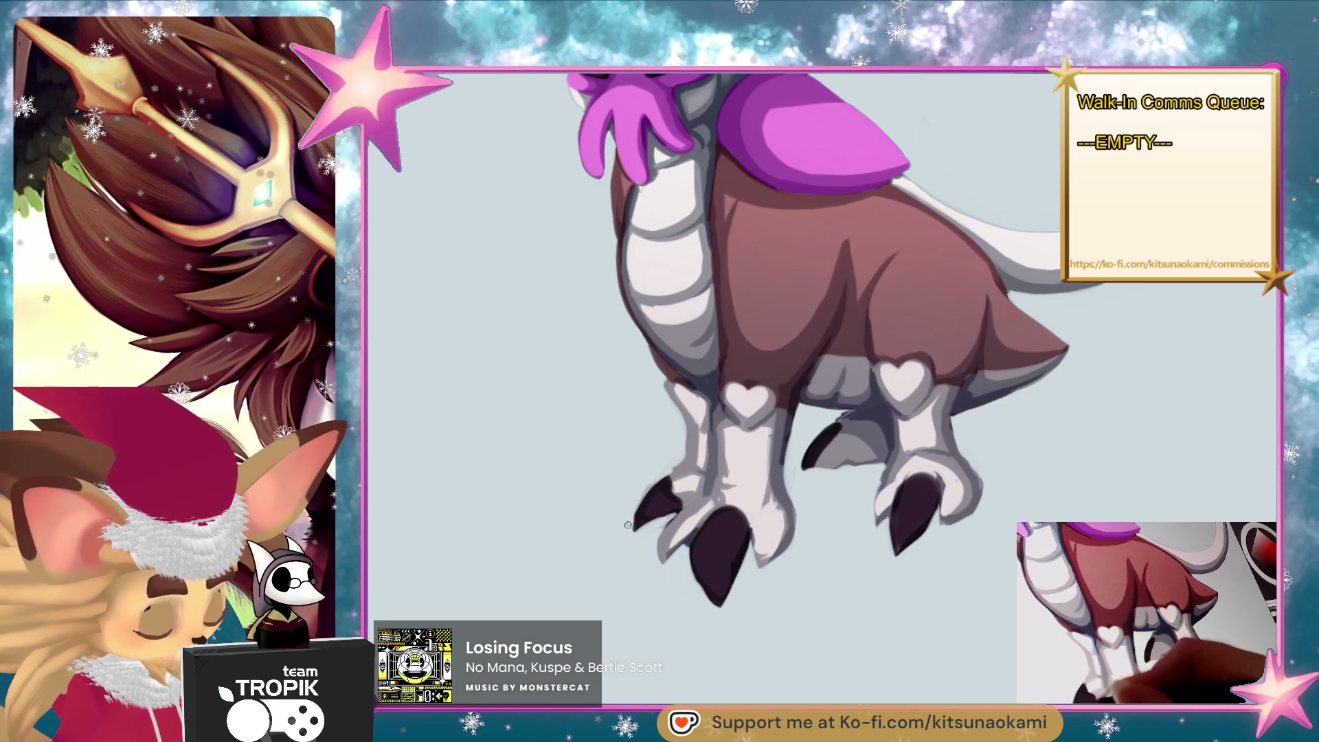
{"action": "left_click_drag", "start_coordinate": [871, 474], "coordinate": [836, 445]}
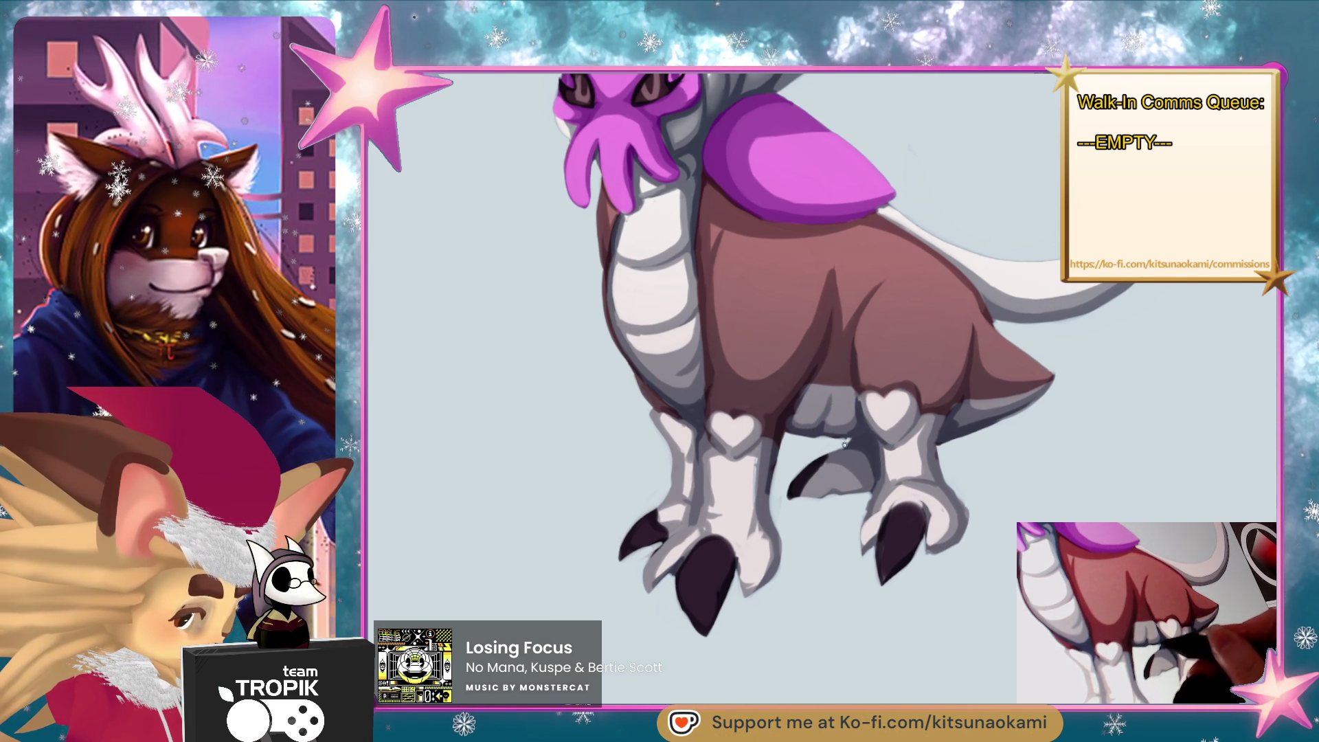
{"action": "left_click_drag", "start_coordinate": [1007, 463], "coordinate": [908, 495]}
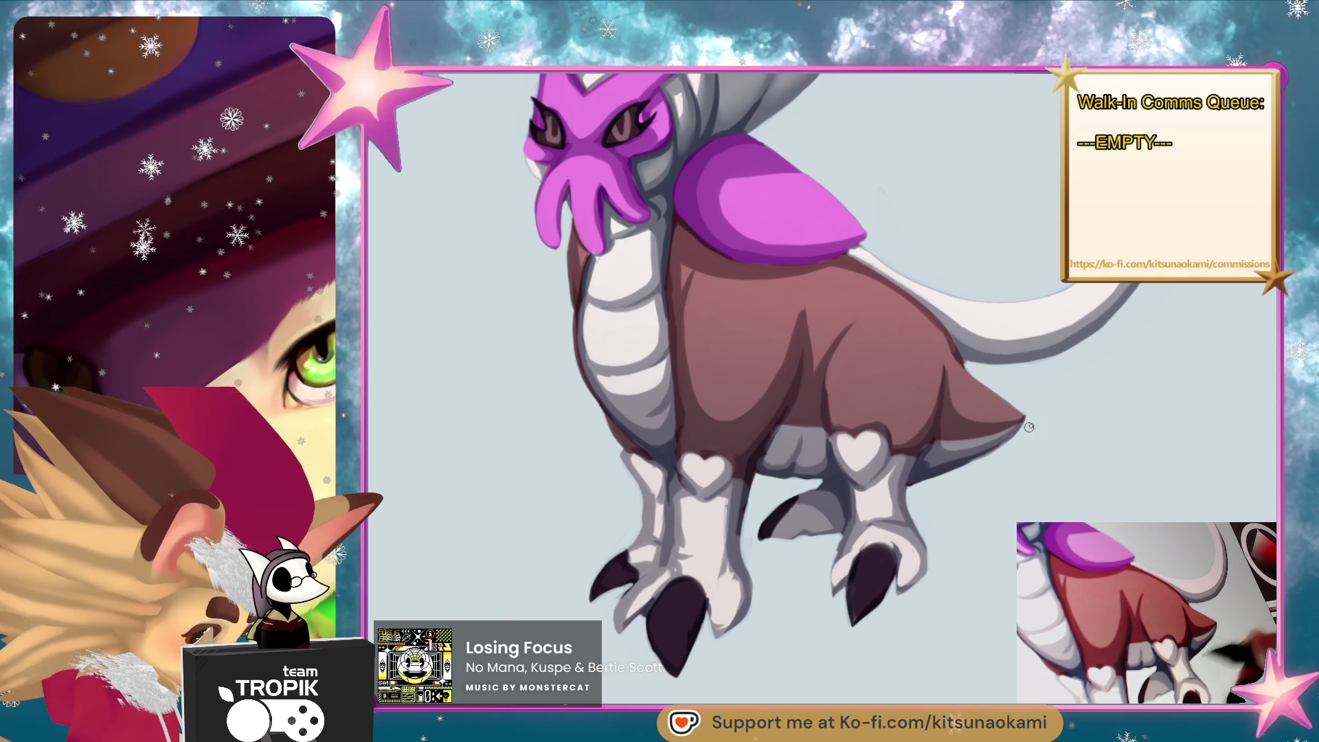
{"action": "left_click_drag", "start_coordinate": [1042, 446], "coordinate": [914, 481]}
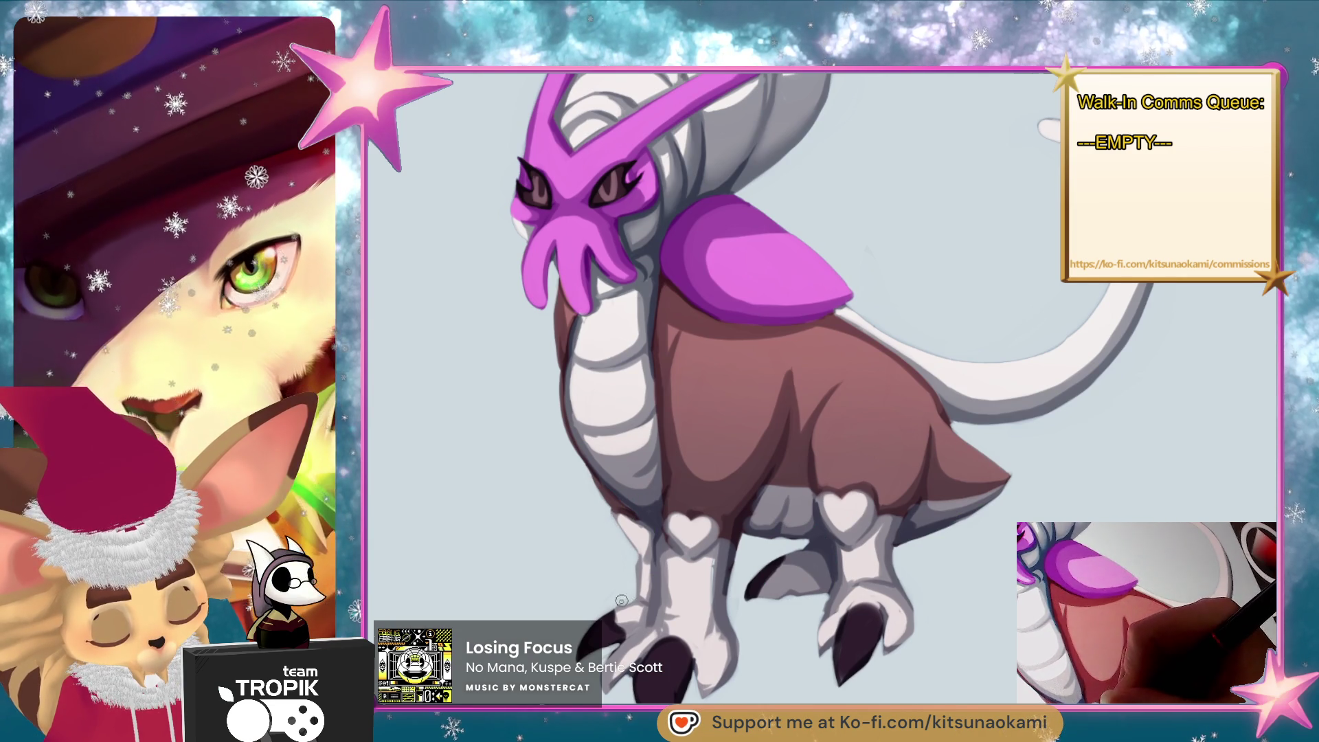
{"action": "scroll", "coordinate": [613, 602], "scroll_direction": "down", "scroll_amount": 3}
{"action": "scroll", "coordinate": [721, 464], "scroll_direction": "up", "scroll_amount": 4}
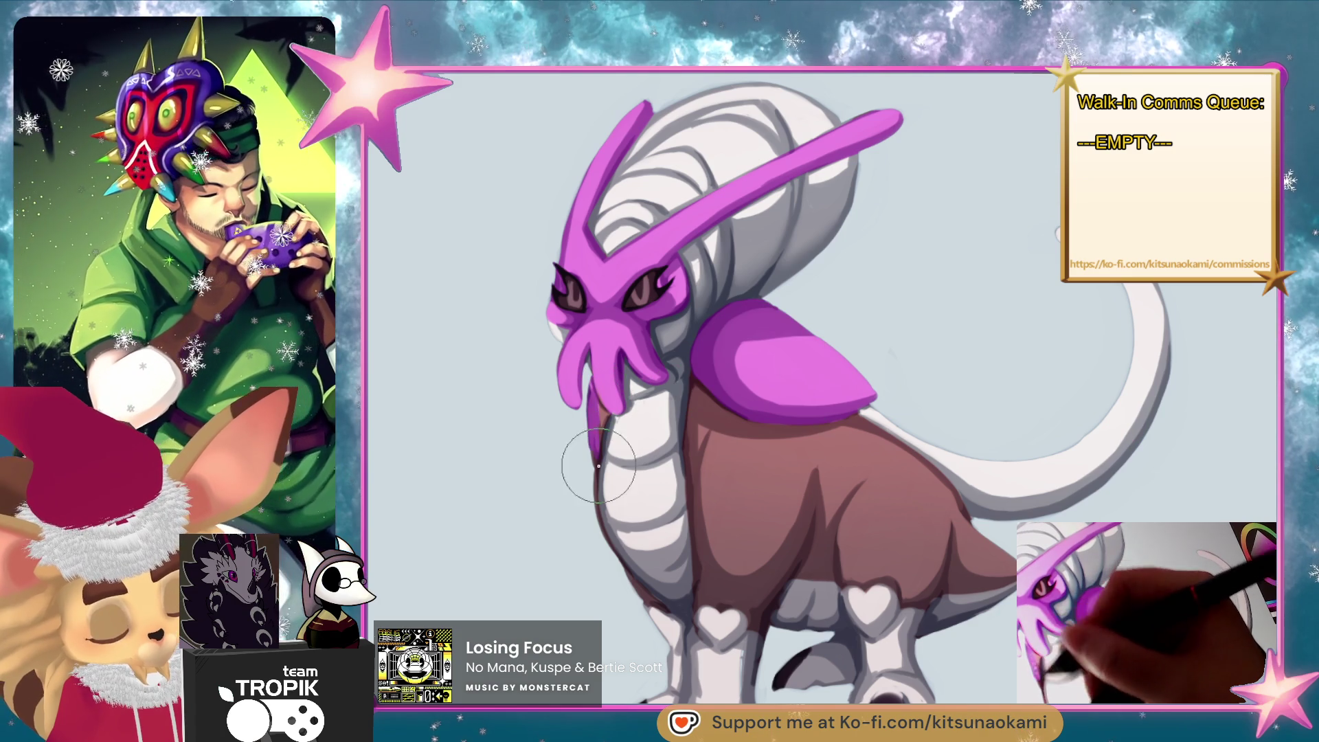
Paint a magenta stroke up the neck's left edge, then zoom out and pan to review.
{"action": "left_click_drag", "start_coordinate": [589, 480], "coordinate": [601, 420]}
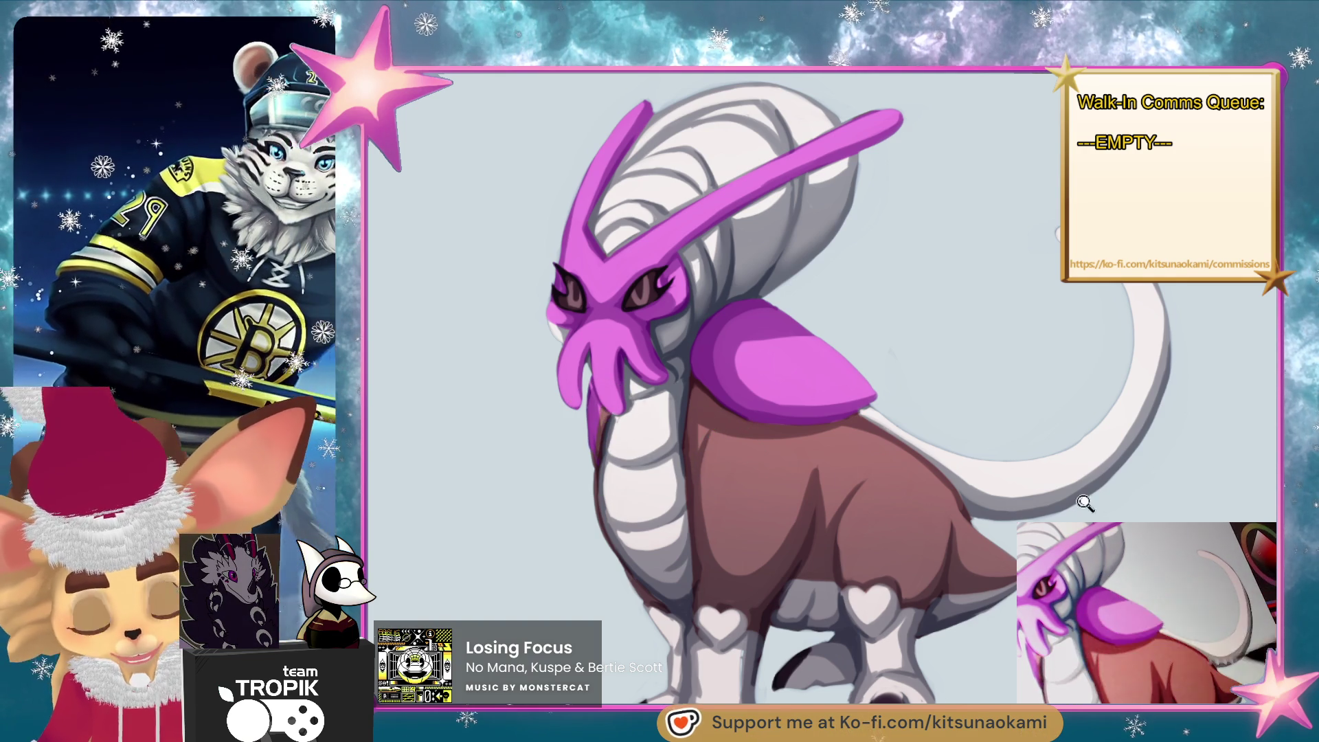
{"action": "key", "text": "ctrl+minus"}
{"action": "mouse_move", "coordinate": [1205, 530]}
{"action": "left_mouse_down"}
{"action": "mouse_move", "coordinate": [1117, 527]}
{"action": "mouse_move", "coordinate": [1088, 516]}
{"action": "mouse_move", "coordinate": [1088, 498]}
{"action": "left_mouse_up"}
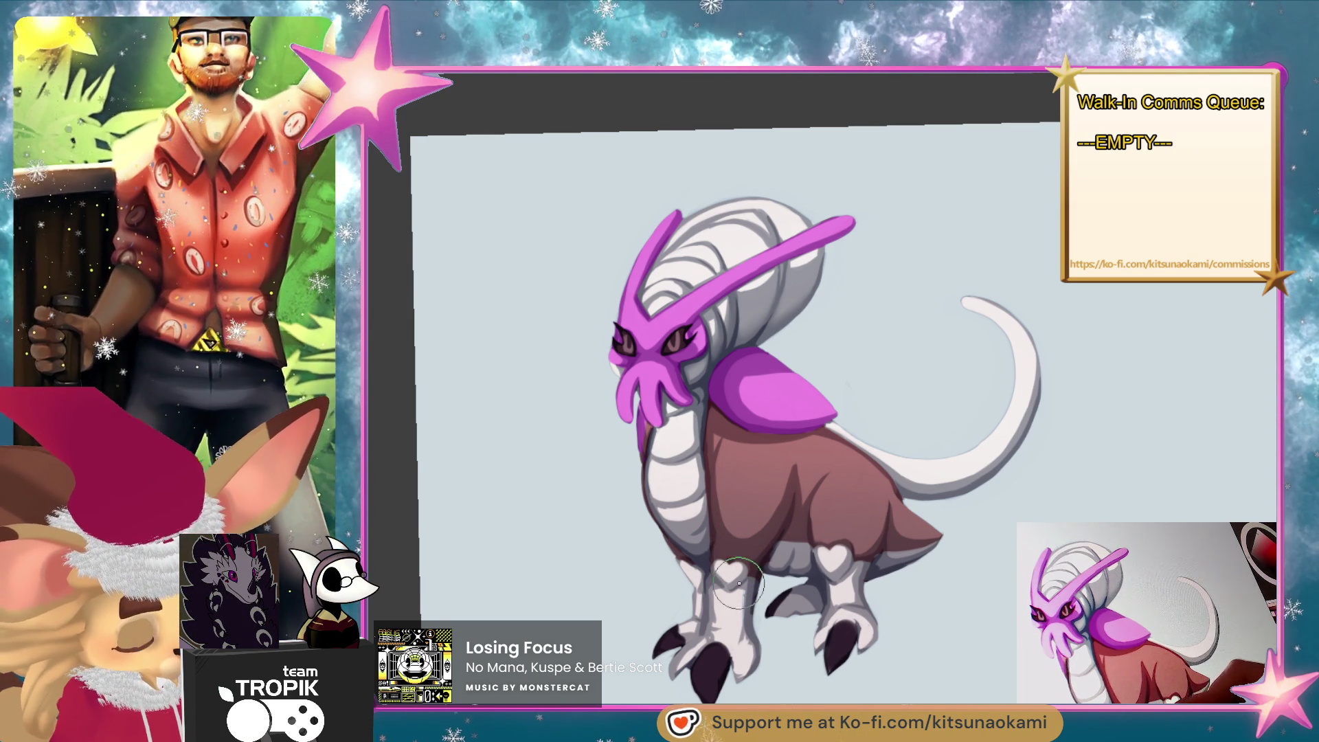
{"action": "left_click_drag", "start_coordinate": [908, 548], "coordinate": [867, 570]}
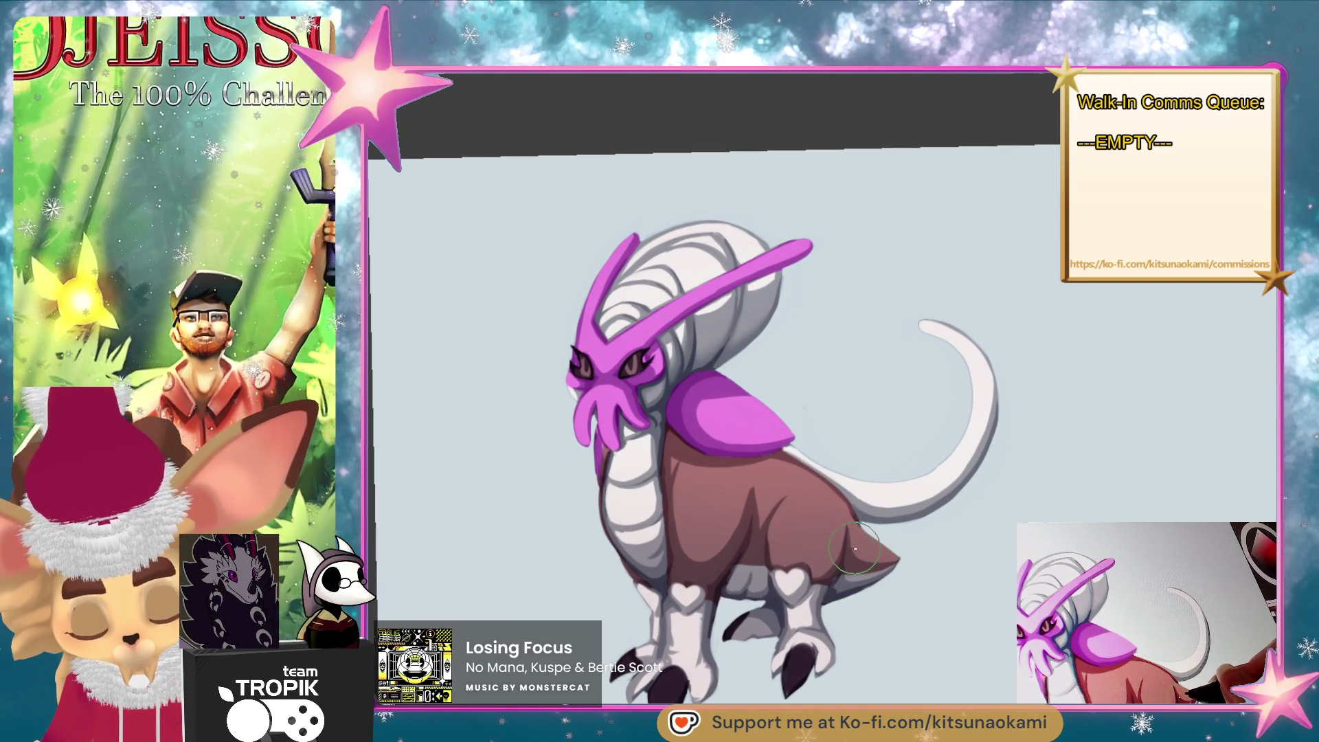
{"action": "mouse_move", "coordinate": [844, 548]}
{"action": "left_mouse_down"}
{"action": "mouse_move", "coordinate": [910, 540]}
{"action": "mouse_move", "coordinate": [929, 574]}
{"action": "mouse_move", "coordinate": [905, 663]}
{"action": "left_mouse_up"}
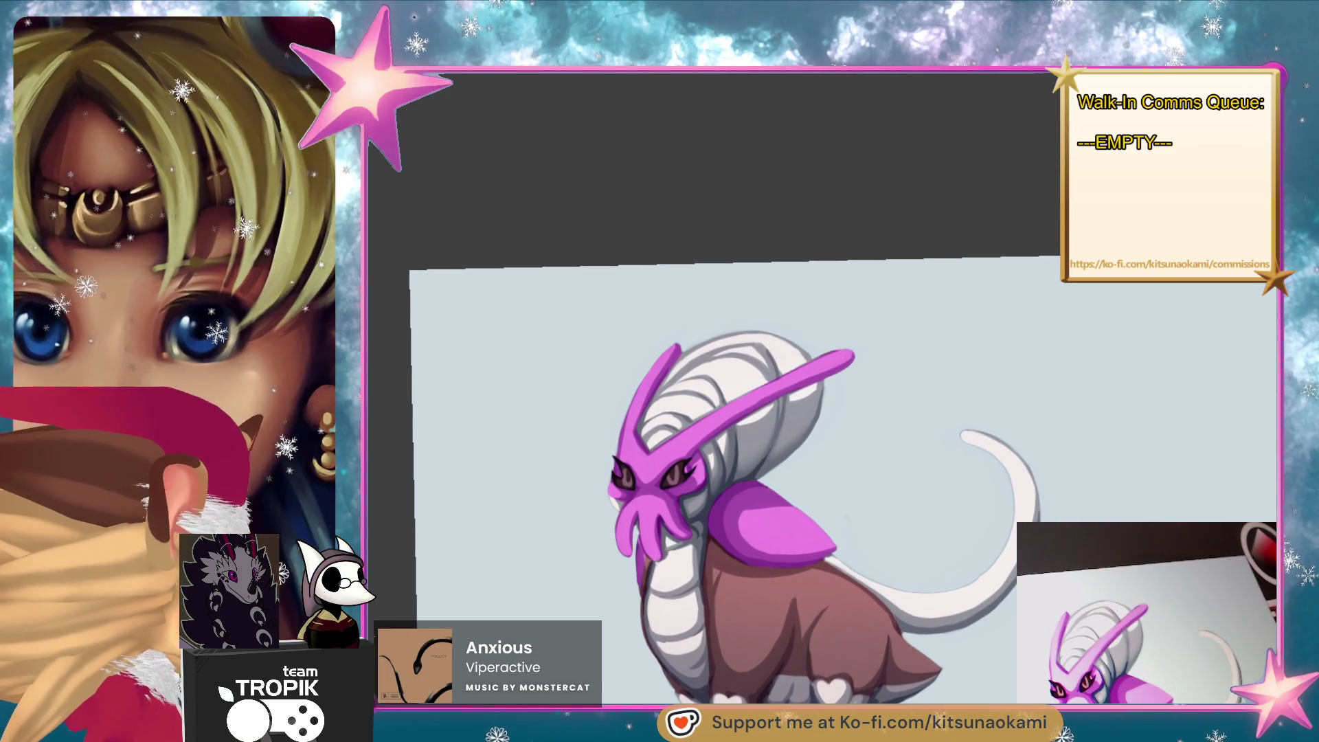
Zoom out to review the creature, then sample the white belly colour.
{"action": "scroll", "coordinate": [784, 491], "scroll_direction": "up", "scroll_amount": 3}
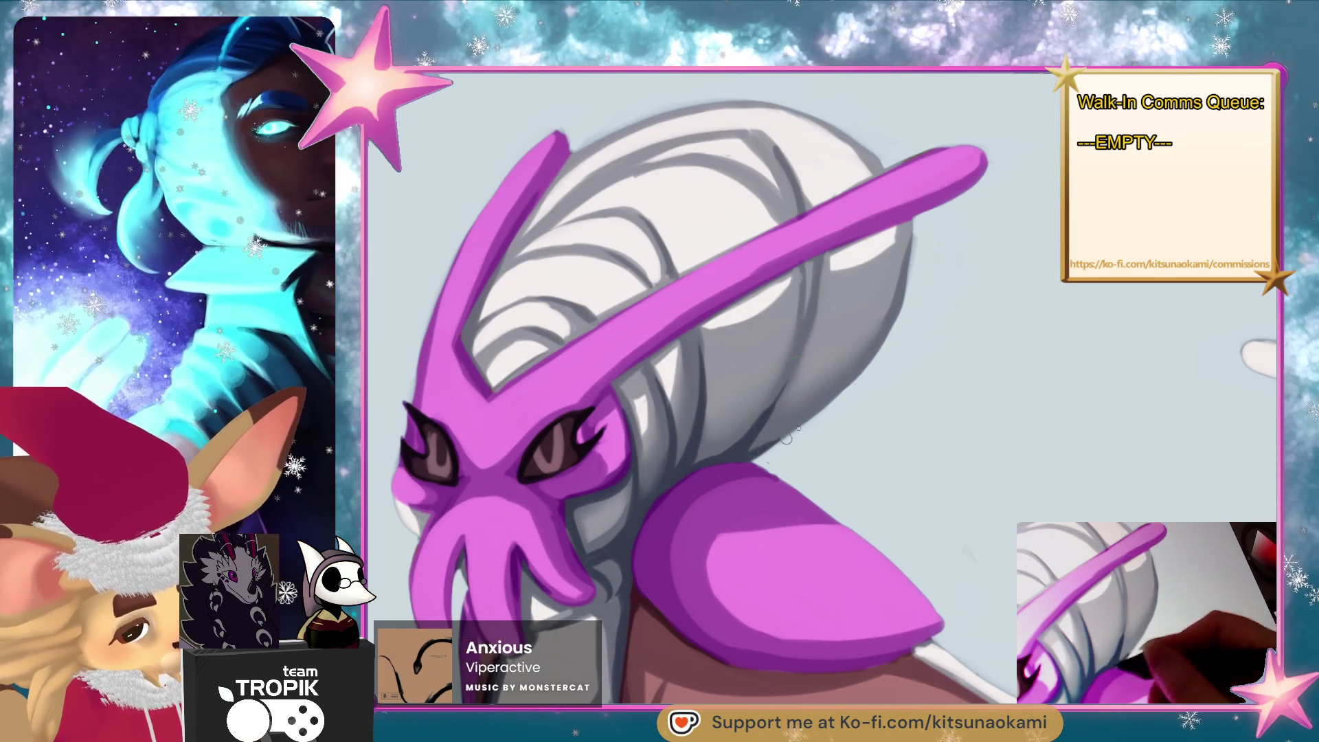
{"action": "scroll", "coordinate": [839, 395], "scroll_direction": "down", "scroll_amount": 4}
{"action": "scroll", "coordinate": [790, 507], "scroll_direction": "up", "scroll_amount": 3}
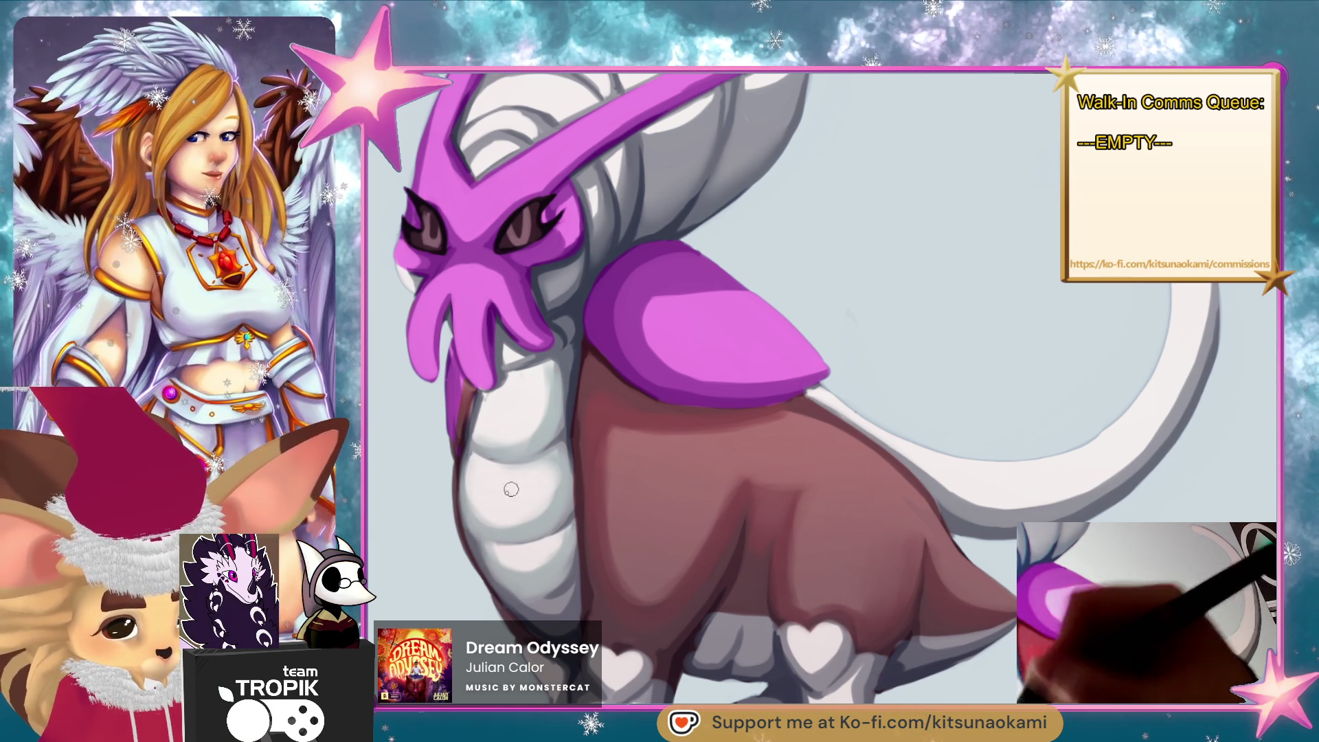
{"action": "left_click", "coordinate": [556, 576], "text": "alt"}
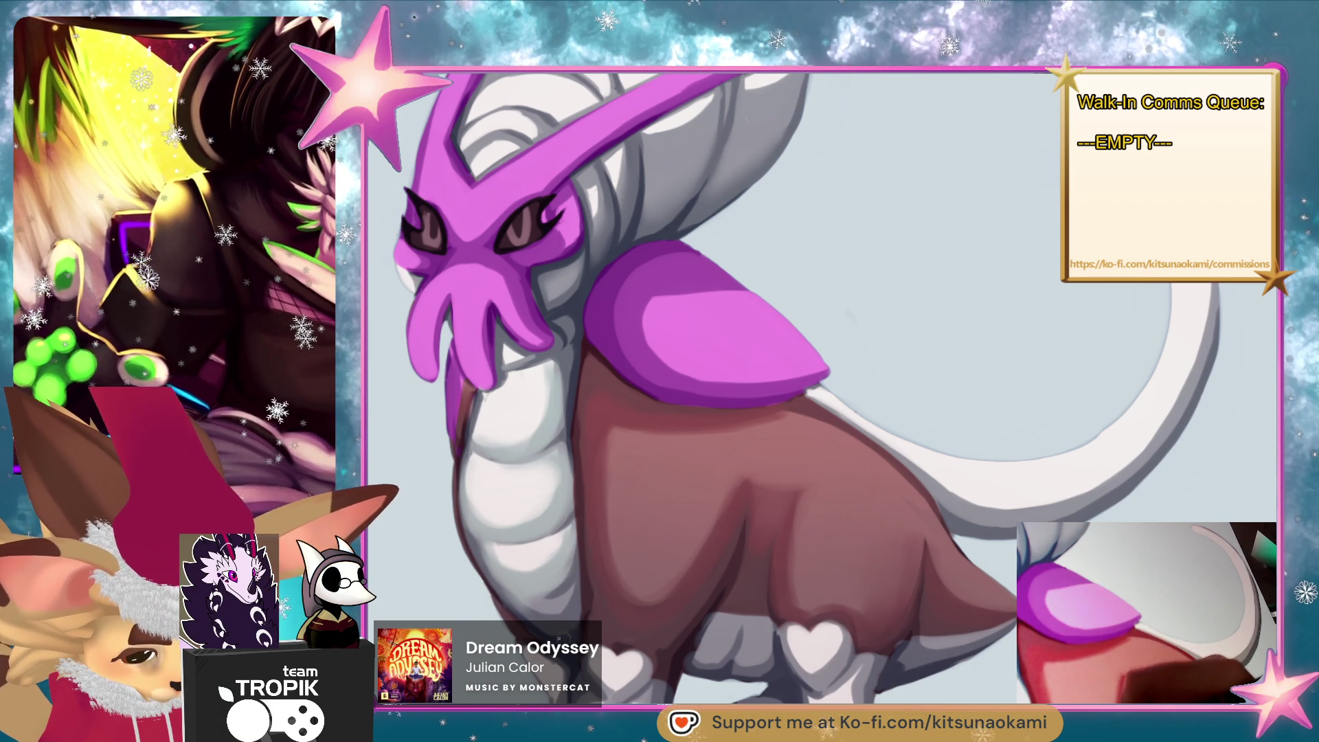
{"action": "left_click", "coordinate": [569, 636], "text": "alt"}
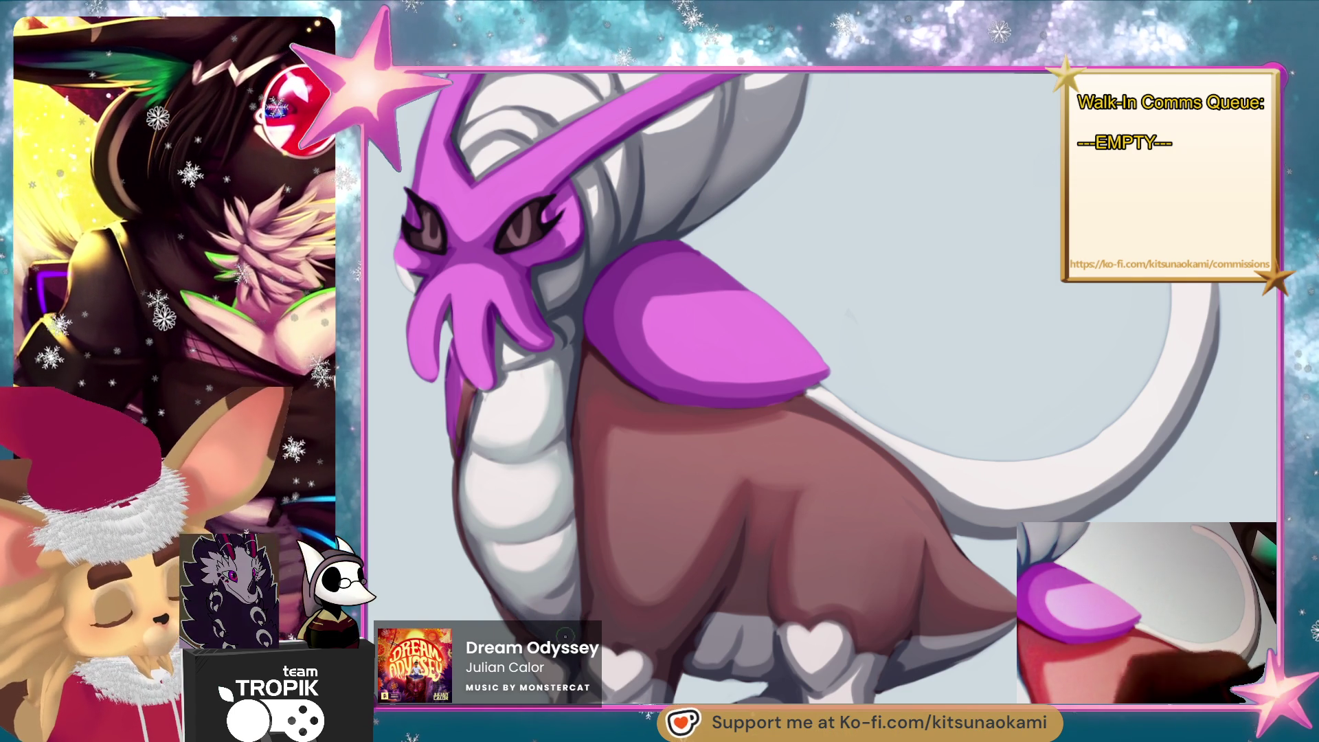
Sample a shoulder colour, shade the lower shoulder plate darker and add a lighter edge stroke.
{"action": "left_click_drag", "start_coordinate": [649, 454], "coordinate": [725, 529]}
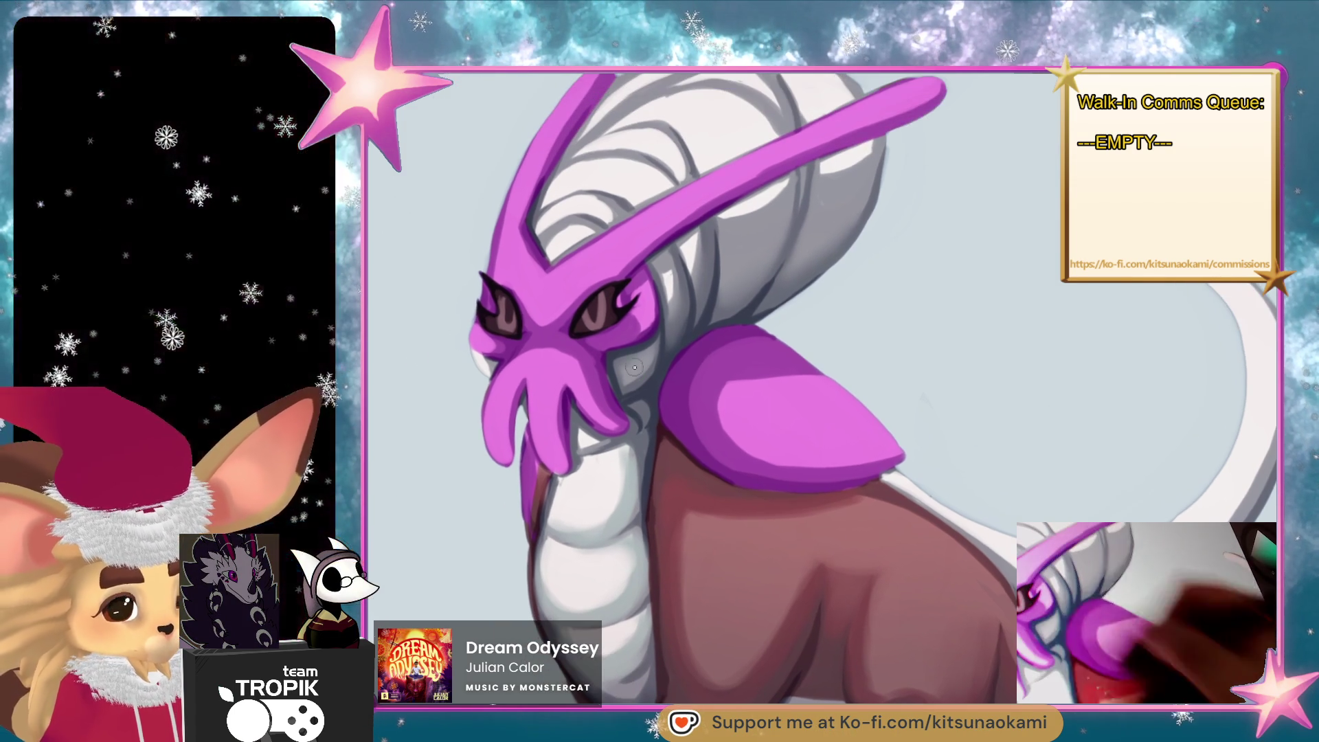
{"action": "left_click", "coordinate": [649, 399], "text": "alt"}
{"action": "left_click", "coordinate": [649, 399], "text": "alt"}
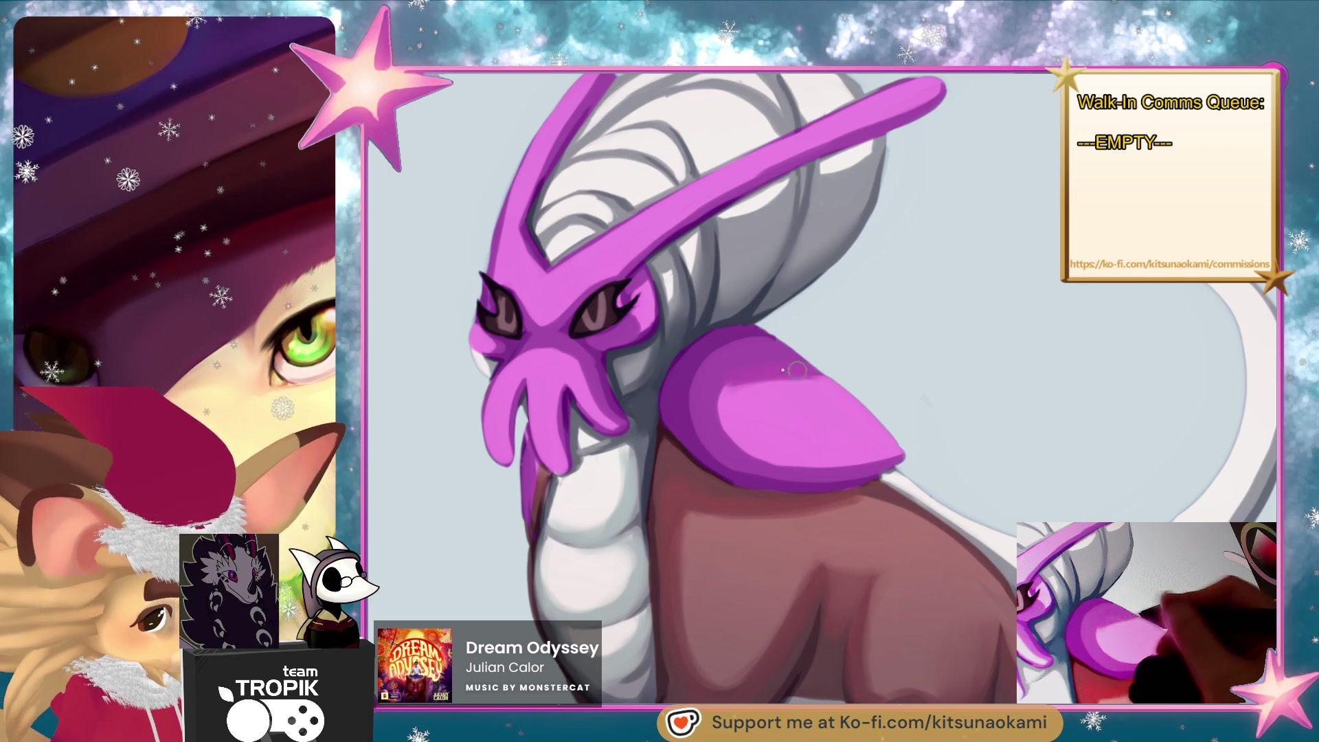
{"action": "mouse_move", "coordinate": [728, 399]}
{"action": "left_mouse_down"}
{"action": "mouse_move", "coordinate": [804, 459]}
{"action": "mouse_move", "coordinate": [782, 467]}
{"action": "left_mouse_up"}
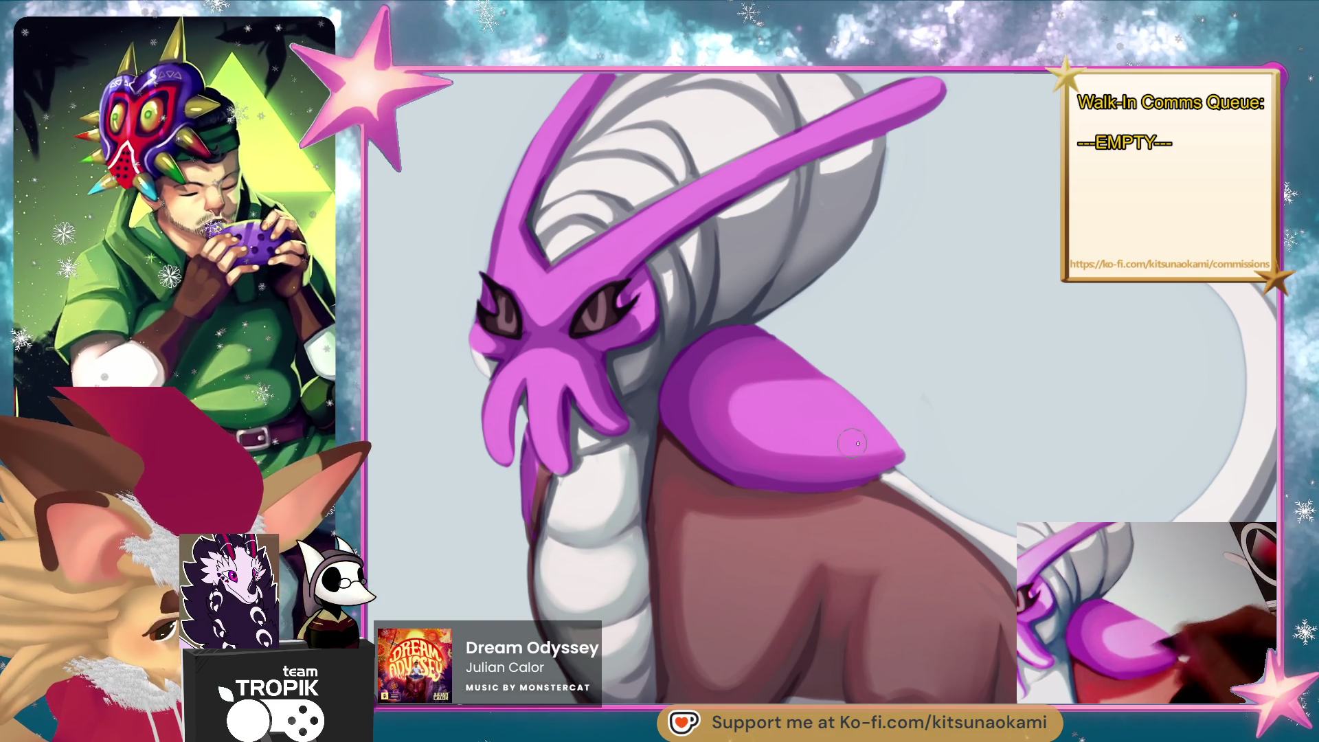
{"action": "left_click_drag", "start_coordinate": [813, 449], "coordinate": [767, 441]}
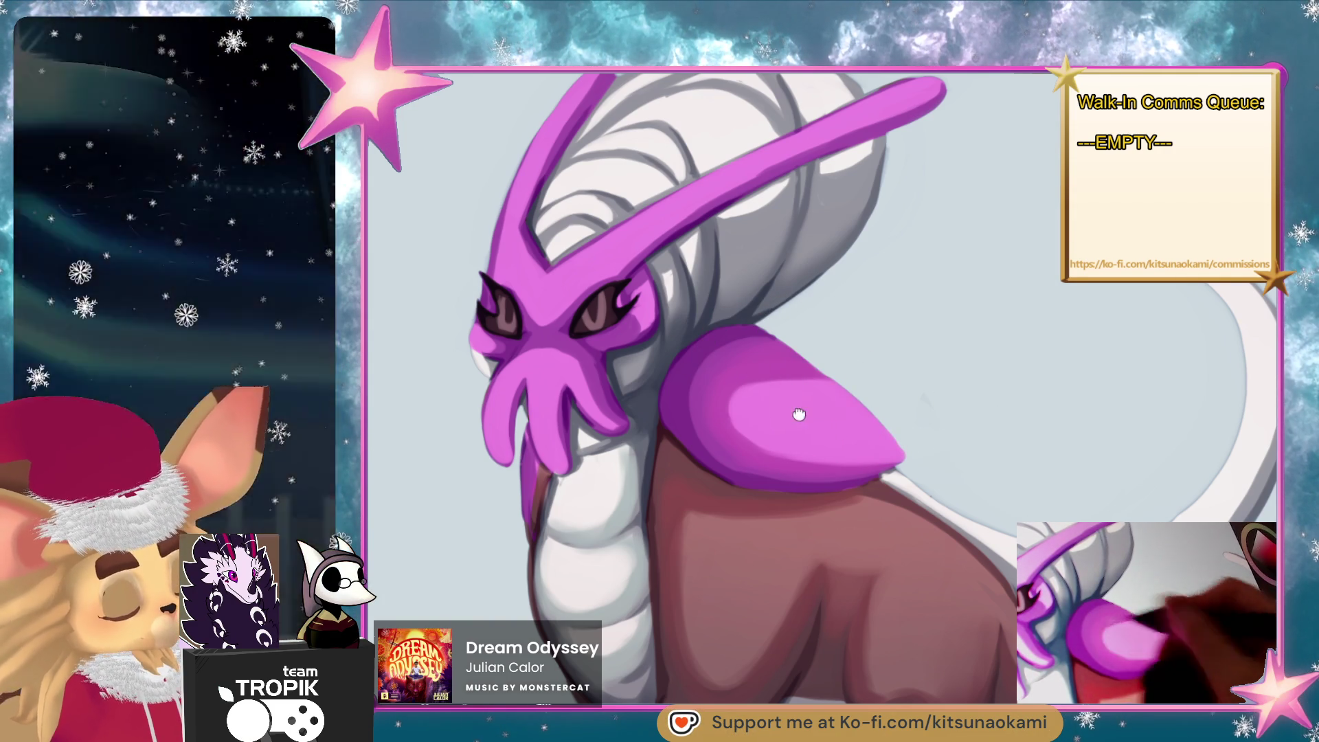
{"action": "left_click_drag", "start_coordinate": [799, 414], "coordinate": [845, 534]}
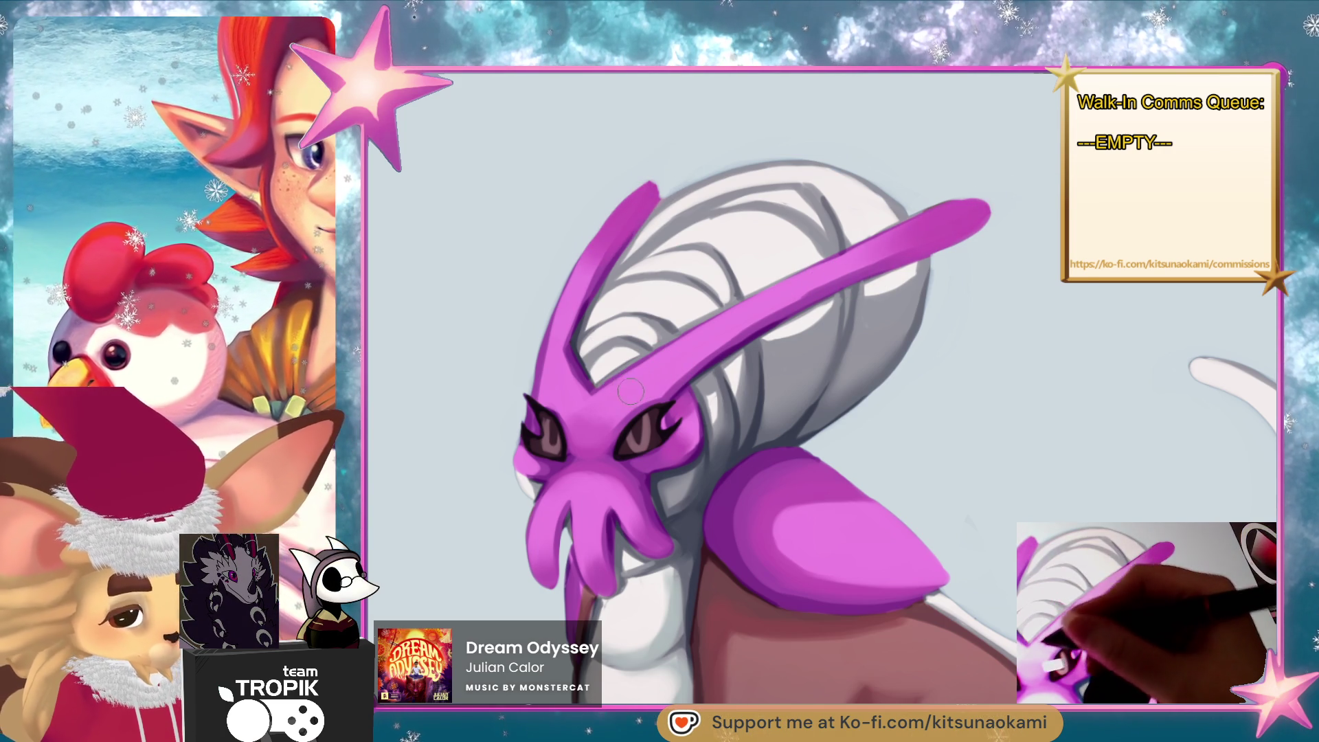
With a smaller brush, repaint the left horn's edges and lighten the shell around the right horn.
{"action": "key", "text": "bracketleft"}
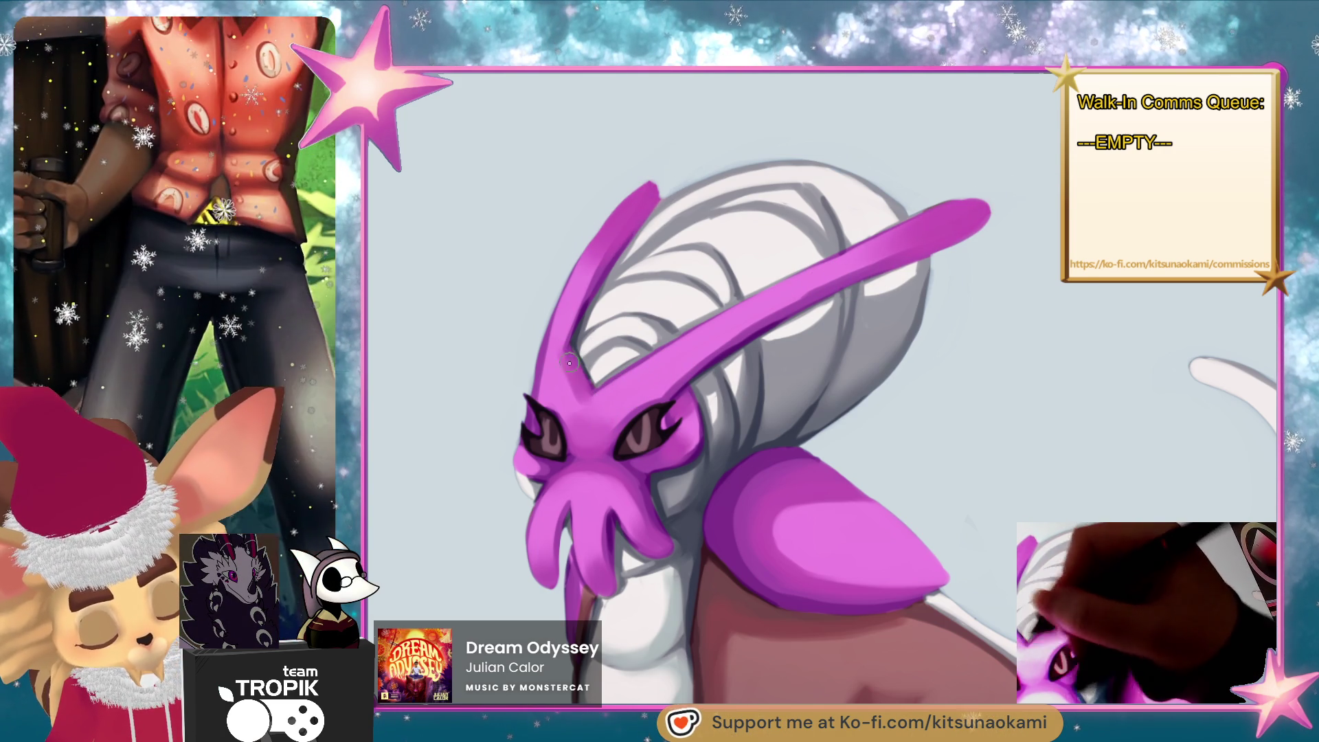
{"action": "mouse_move", "coordinate": [569, 363]}
{"action": "left_mouse_down"}
{"action": "mouse_move", "coordinate": [579, 408]}
{"action": "mouse_move", "coordinate": [553, 352]}
{"action": "left_mouse_up"}
{"action": "left_click_drag", "start_coordinate": [550, 402], "coordinate": [539, 315]}
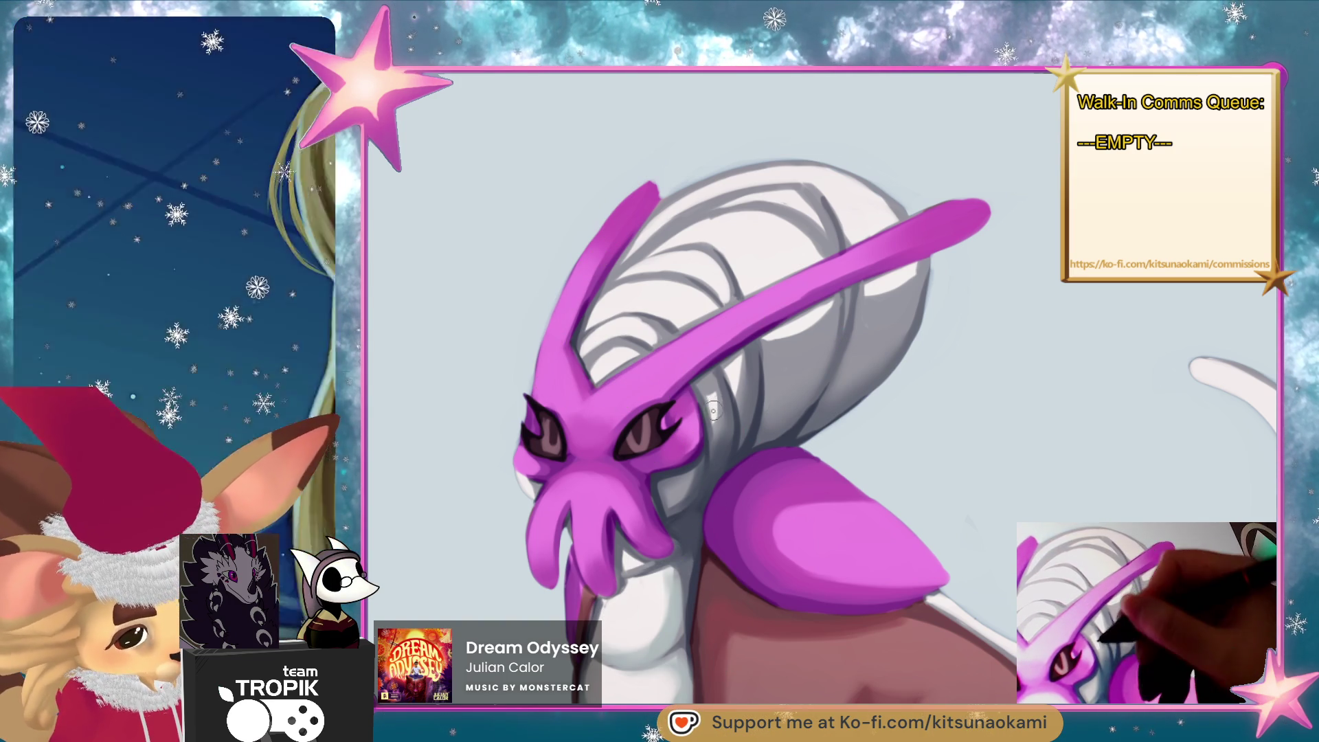
{"action": "left_click_drag", "start_coordinate": [713, 411], "coordinate": [718, 424]}
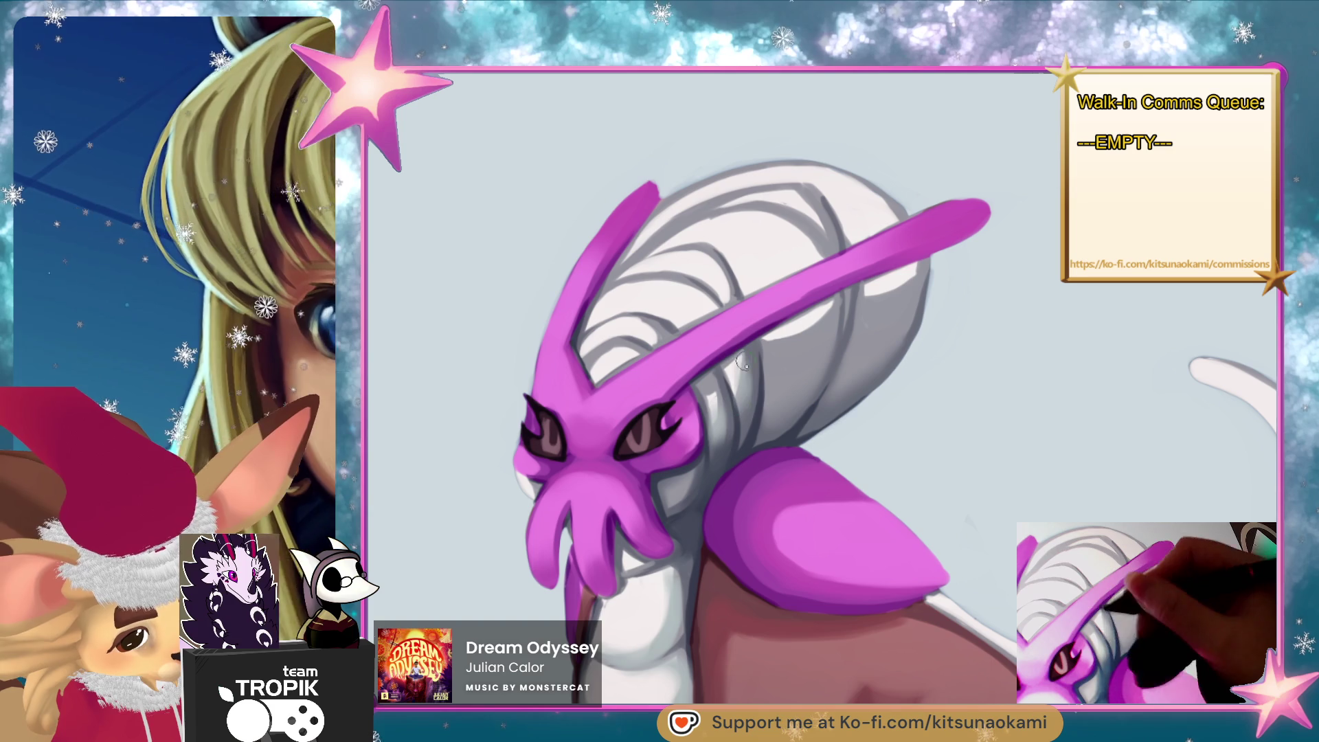
{"action": "mouse_move", "coordinate": [783, 336]}
{"action": "left_mouse_down"}
{"action": "mouse_move", "coordinate": [821, 323]}
{"action": "mouse_move", "coordinate": [812, 349]}
{"action": "left_mouse_up"}
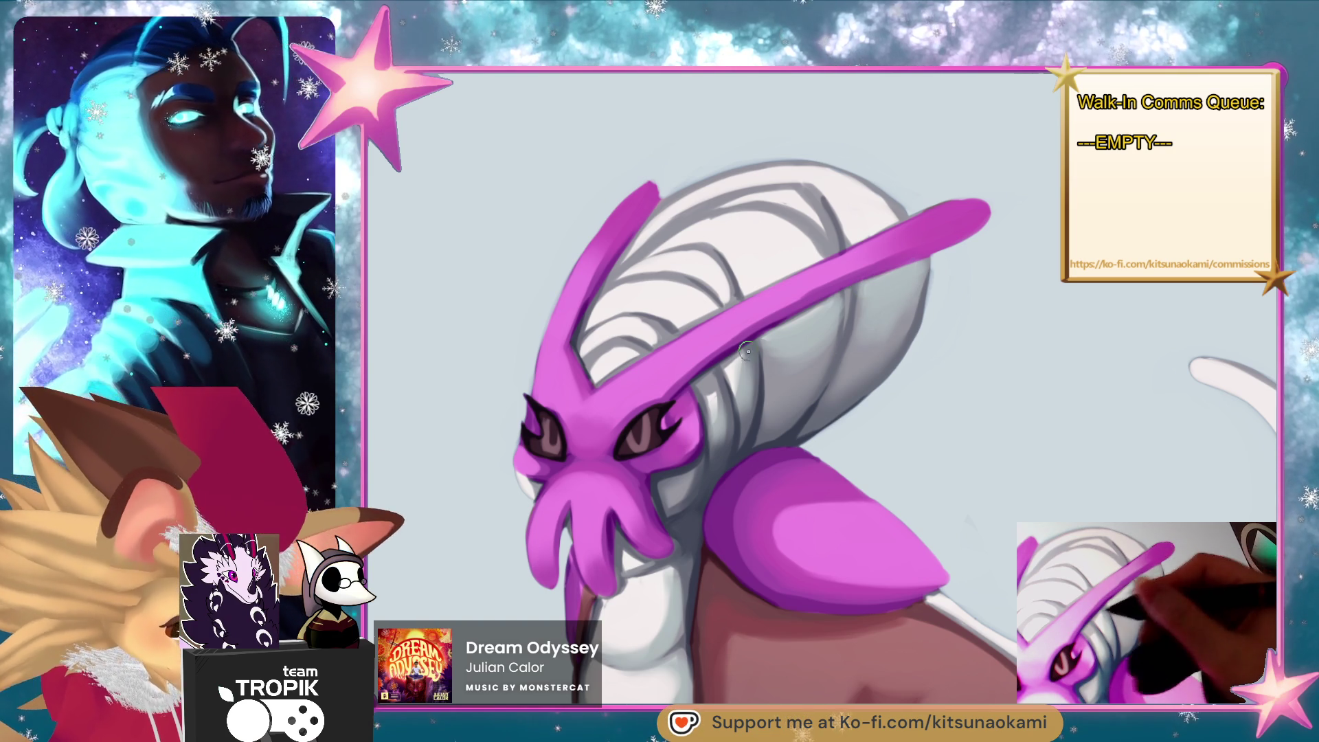
{"action": "mouse_move", "coordinate": [798, 354]}
{"action": "left_mouse_down"}
{"action": "mouse_move", "coordinate": [743, 361]}
{"action": "mouse_move", "coordinate": [738, 408]}
{"action": "mouse_move", "coordinate": [715, 389]}
{"action": "left_mouse_up"}
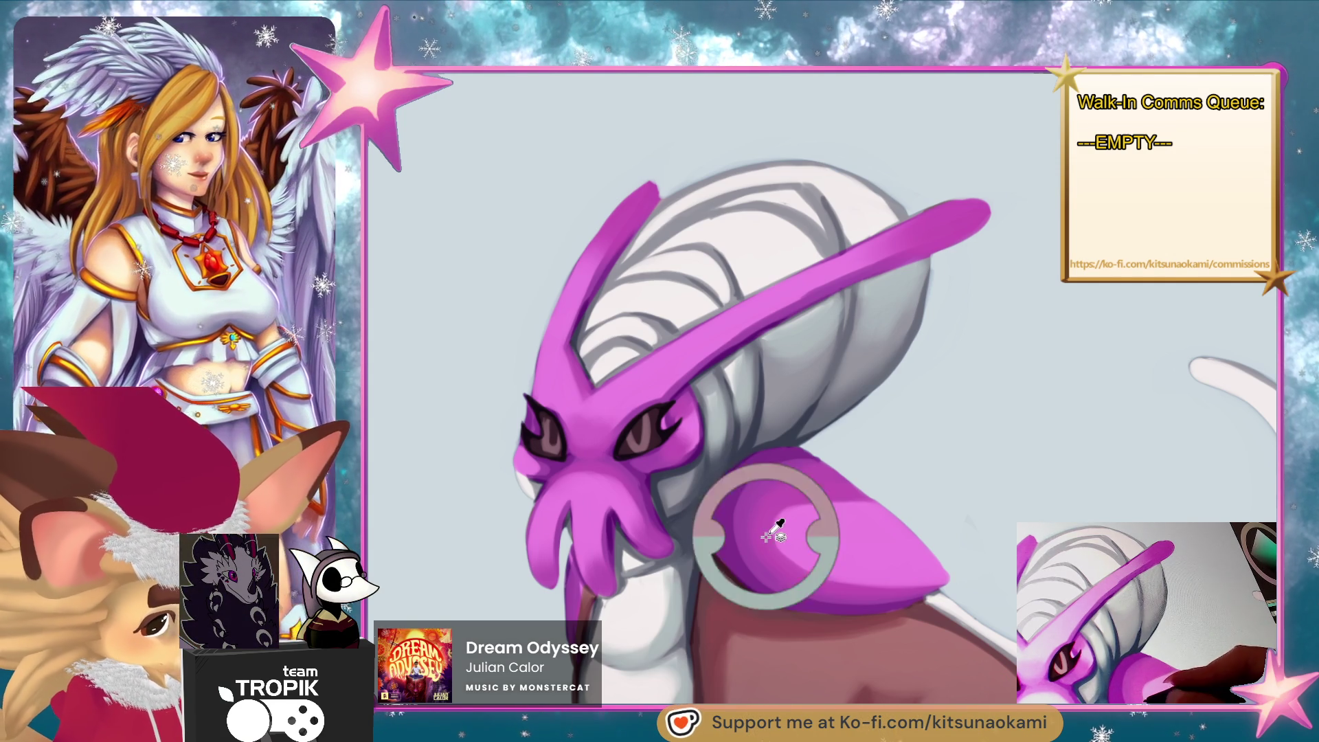
Sample grey shell tones and paint light grey along the cheek edge.
{"action": "left_click", "coordinate": [729, 414], "text": "ctrl"}
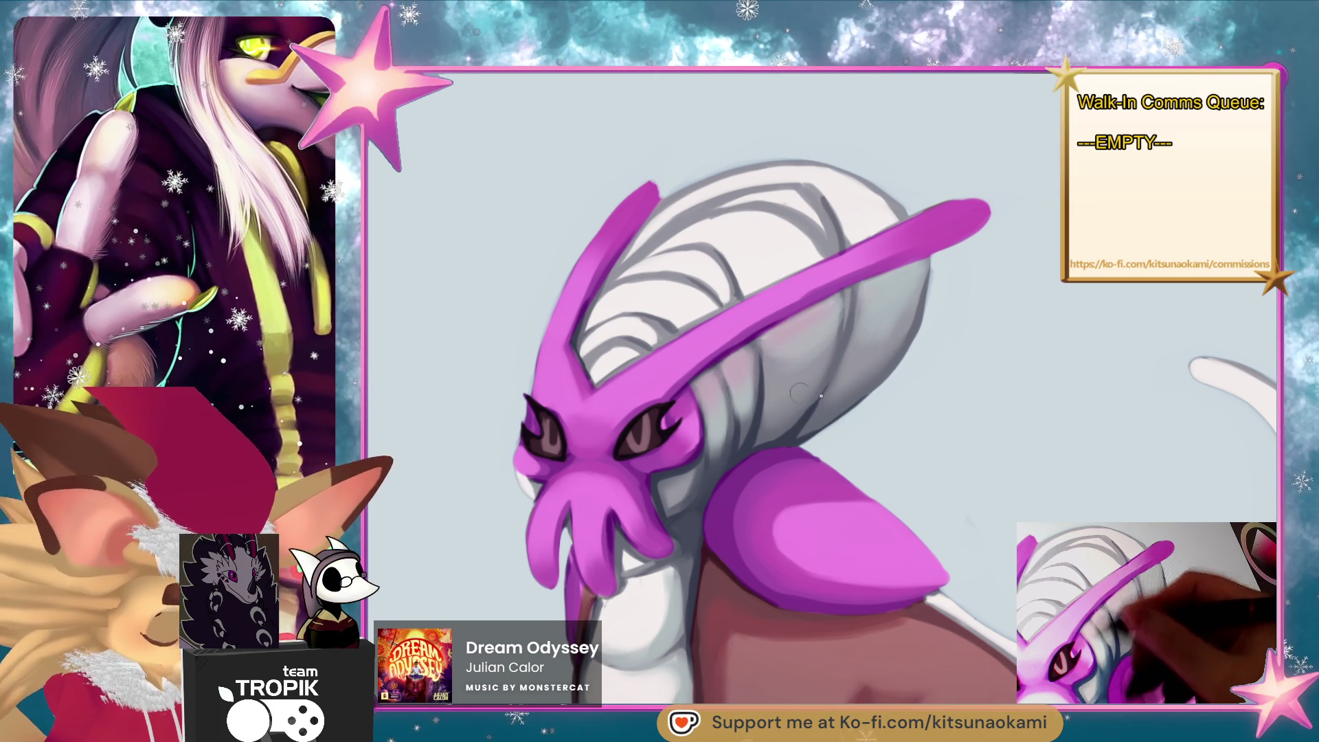
{"action": "scroll", "coordinate": [800, 393], "scroll_direction": "down", "scroll_amount": 3}
{"action": "scroll", "coordinate": [893, 446], "scroll_direction": "up", "scroll_amount": 3}
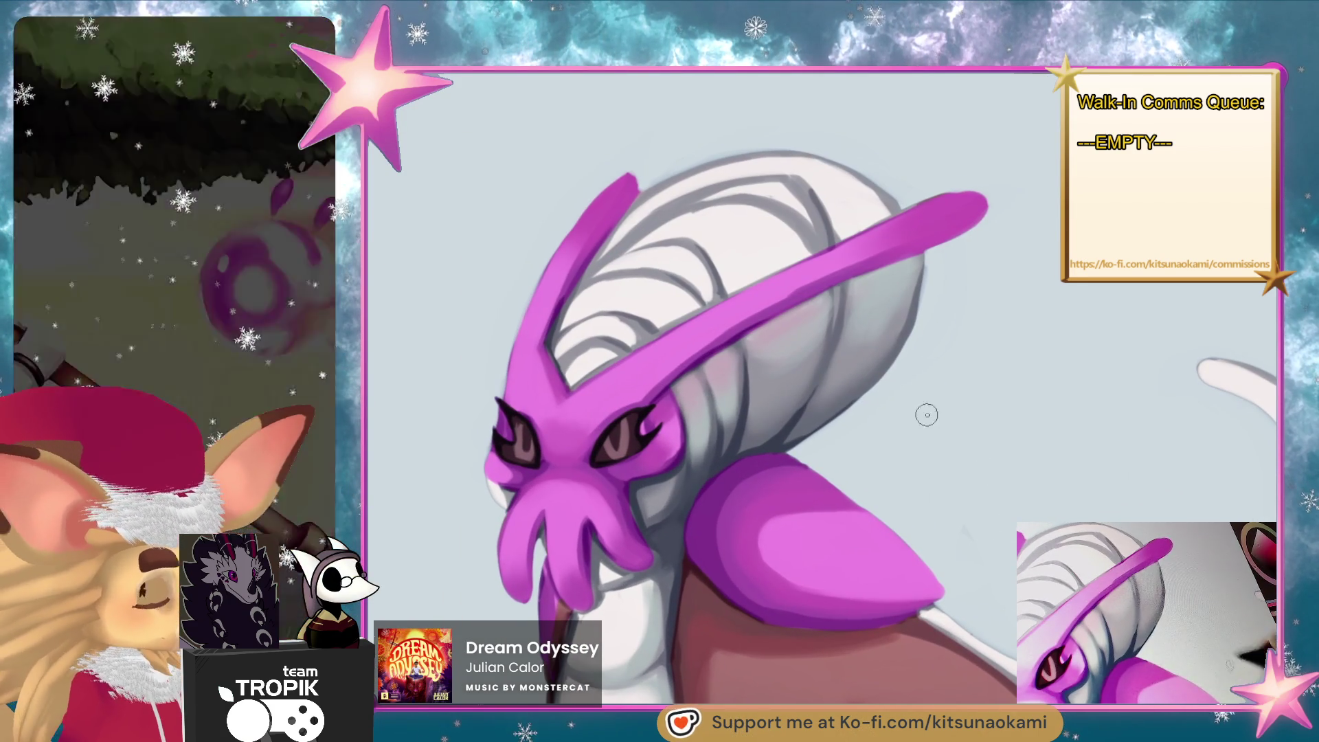
{"action": "left_click", "coordinate": [768, 440], "text": "ctrl"}
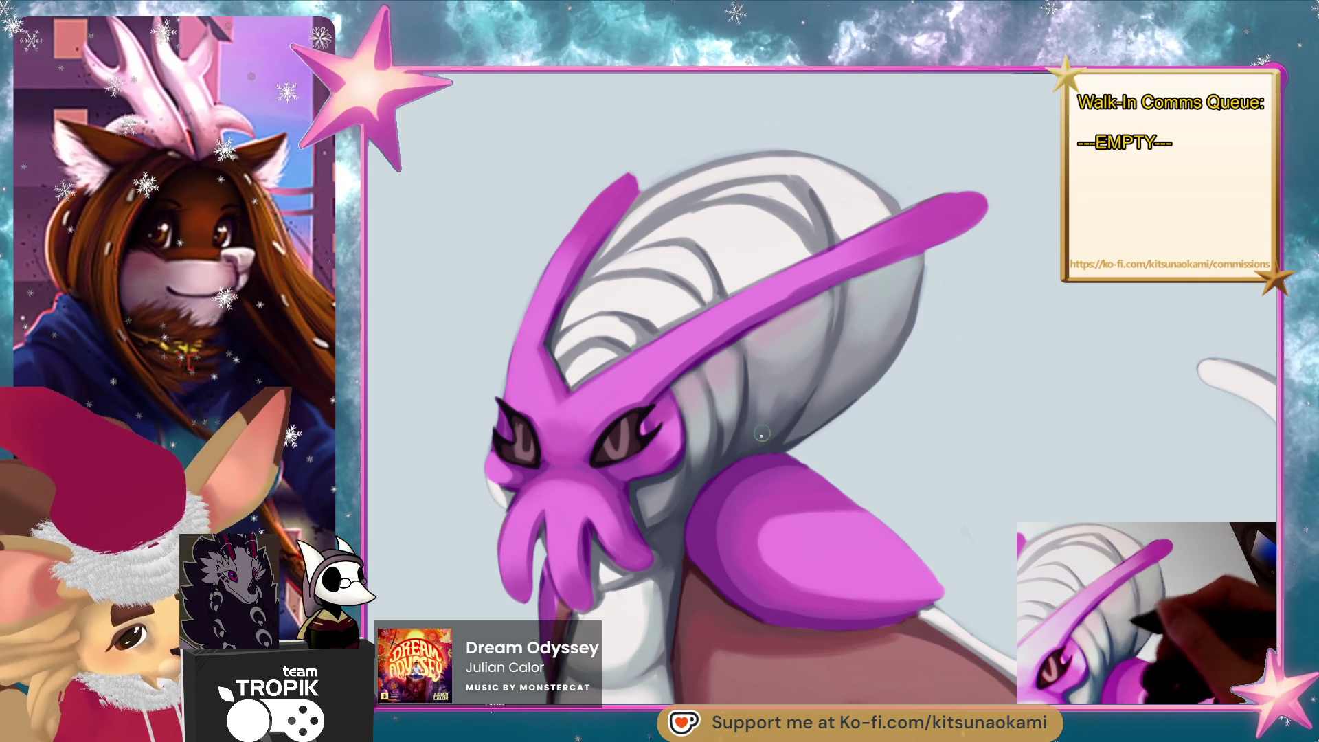
{"action": "left_click", "coordinate": [761, 433], "text": "ctrl"}
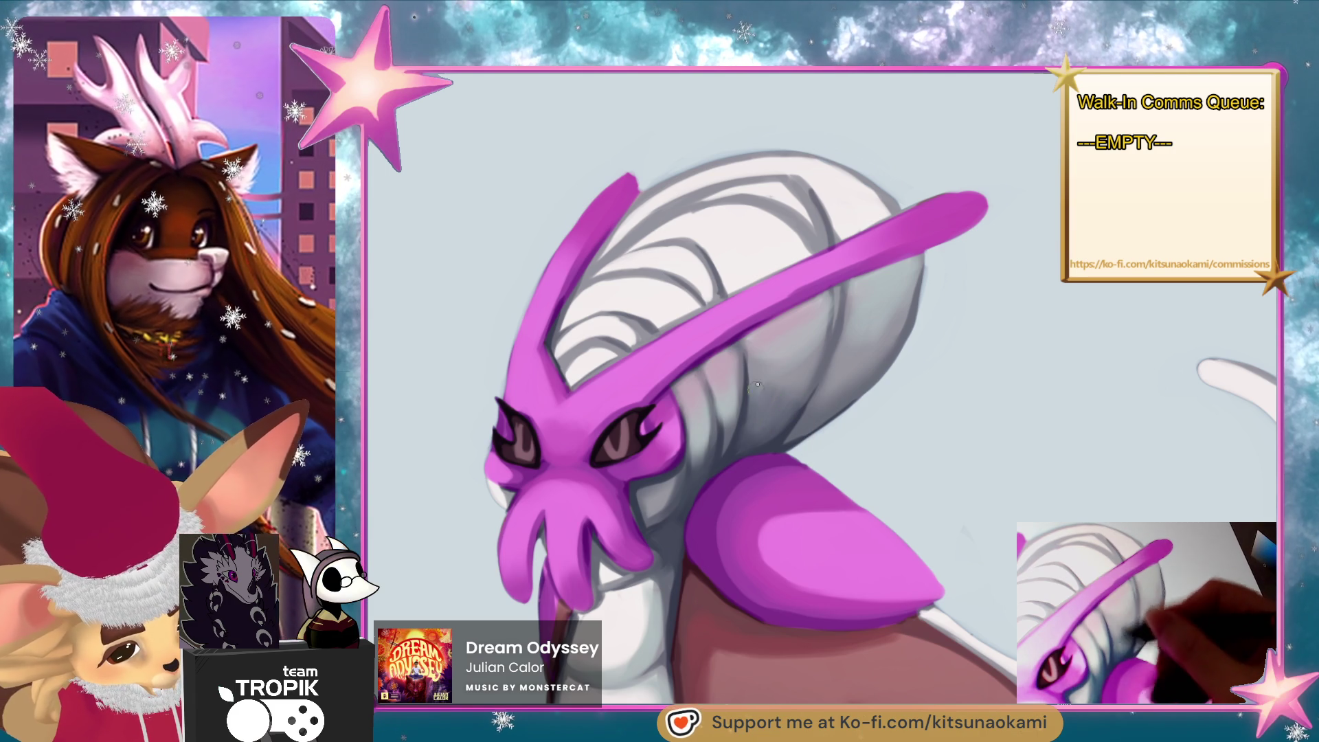
{"action": "left_click", "coordinate": [763, 433], "text": "ctrl"}
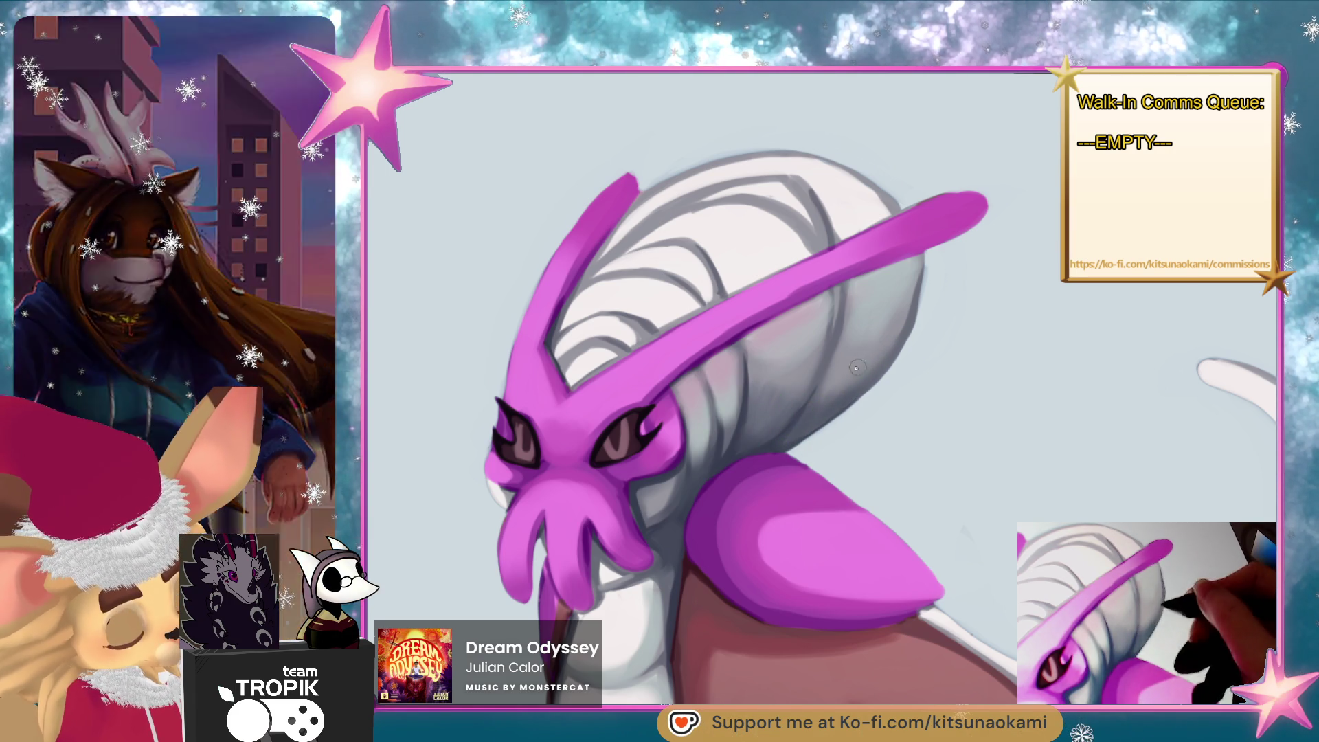
{"action": "left_click", "coordinate": [723, 438], "text": "ctrl"}
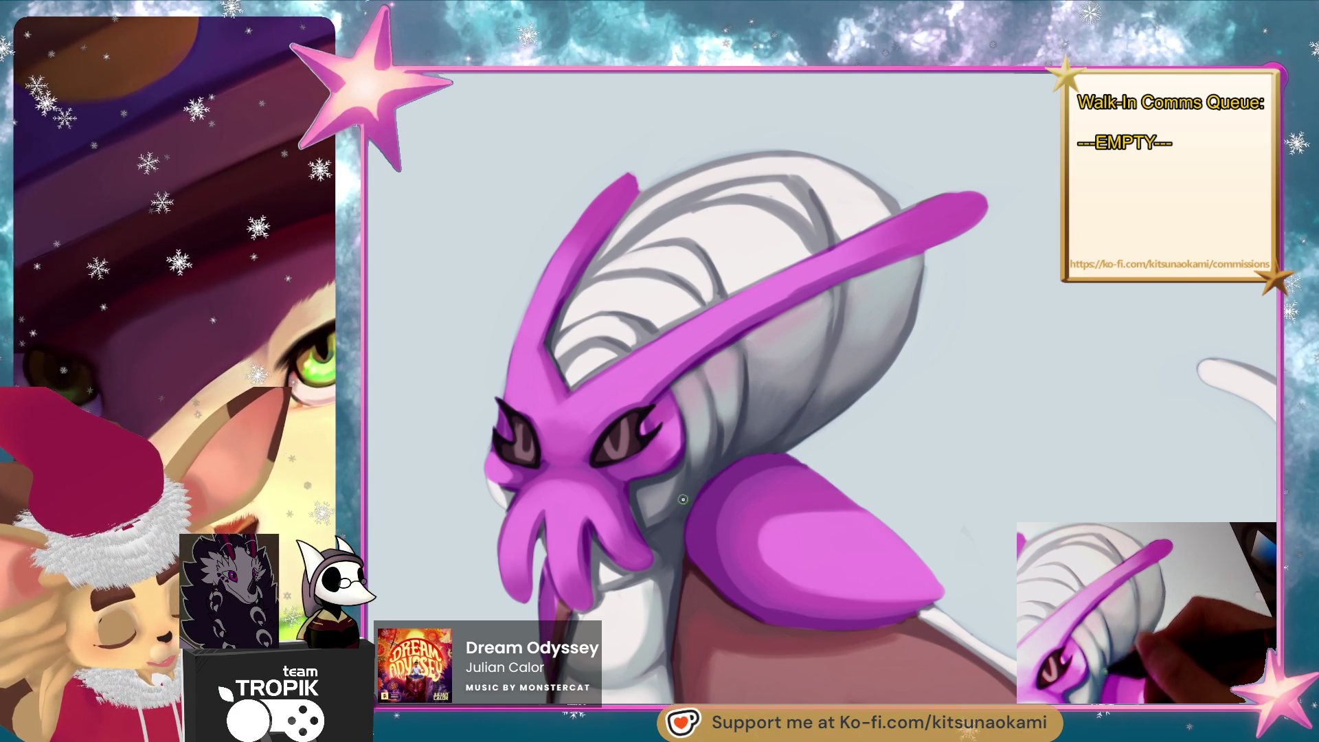
{"action": "left_click", "coordinate": [682, 488], "text": "ctrl"}
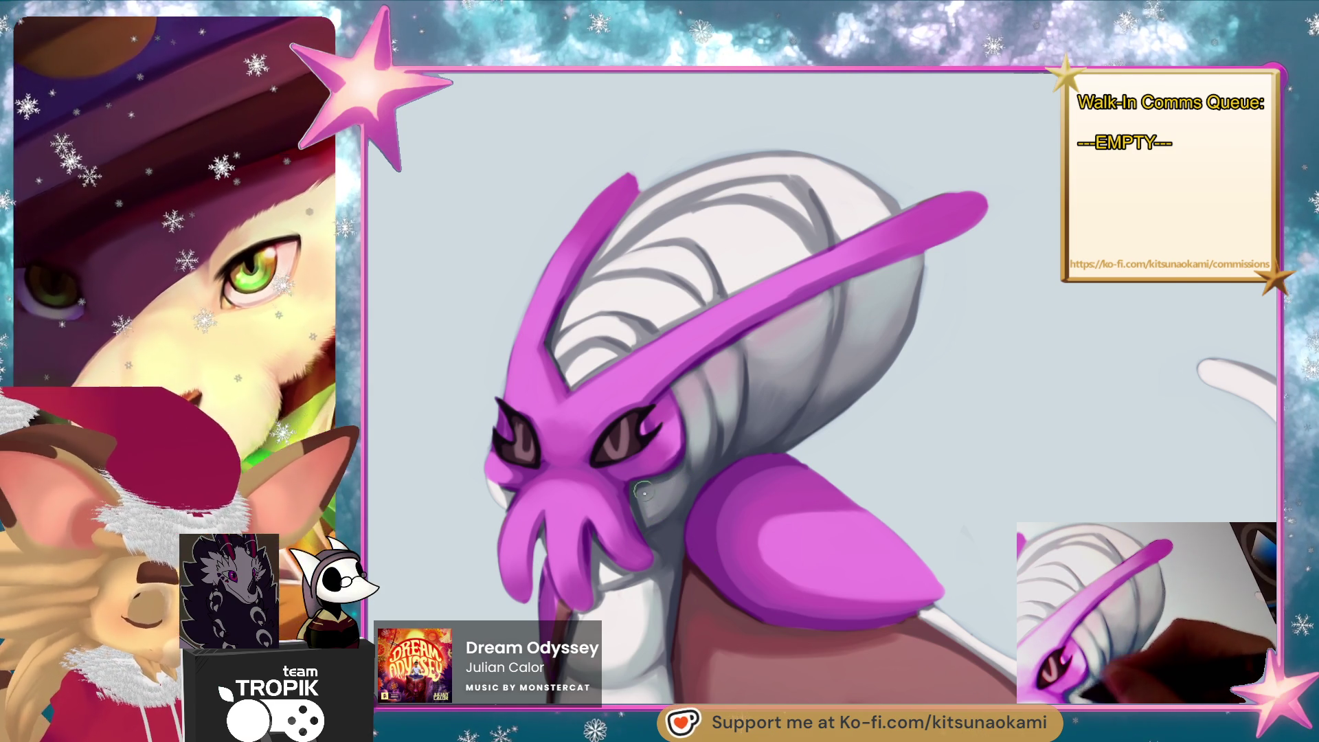
{"action": "left_click", "coordinate": [773, 408], "text": "ctrl"}
{"action": "left_click", "coordinate": [750, 413], "text": "ctrl"}
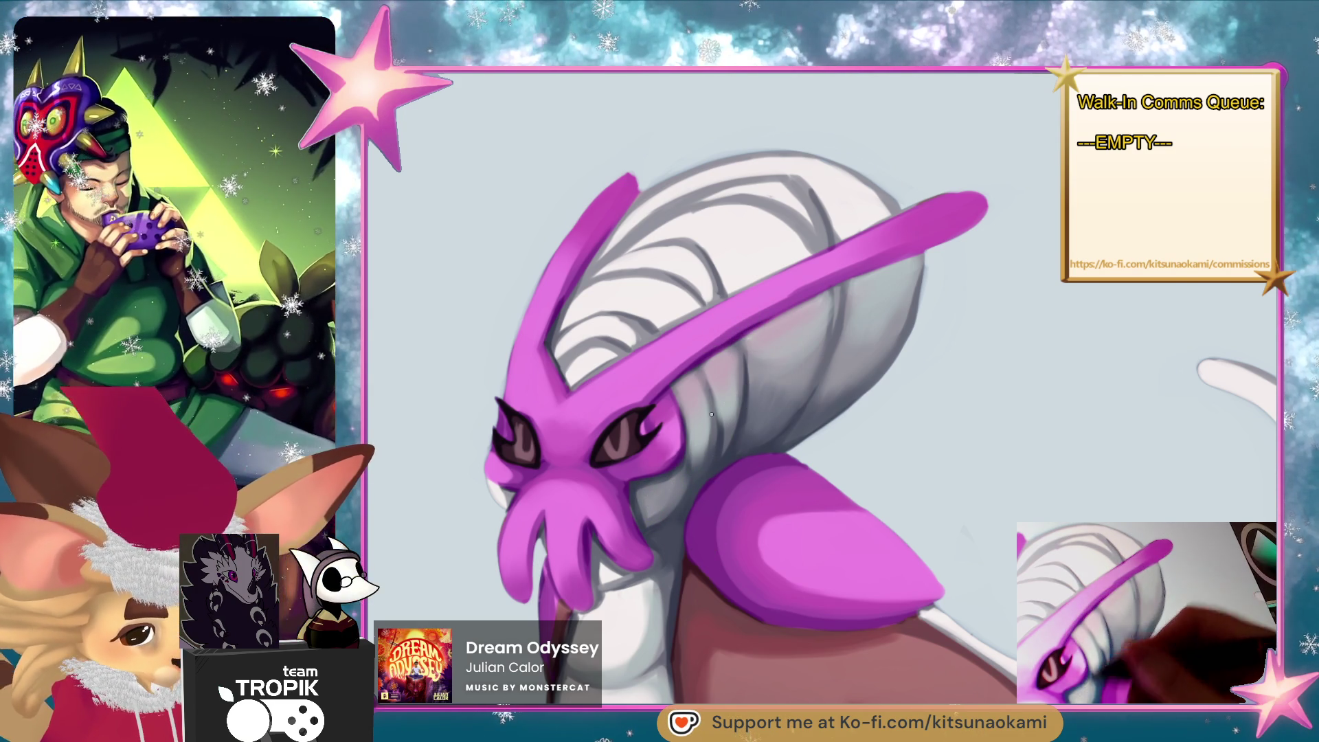
{"action": "mouse_move", "coordinate": [646, 484]}
{"action": "left_mouse_down"}
{"action": "mouse_move", "coordinate": [636, 525]}
{"action": "mouse_move", "coordinate": [670, 481]}
{"action": "left_mouse_up"}
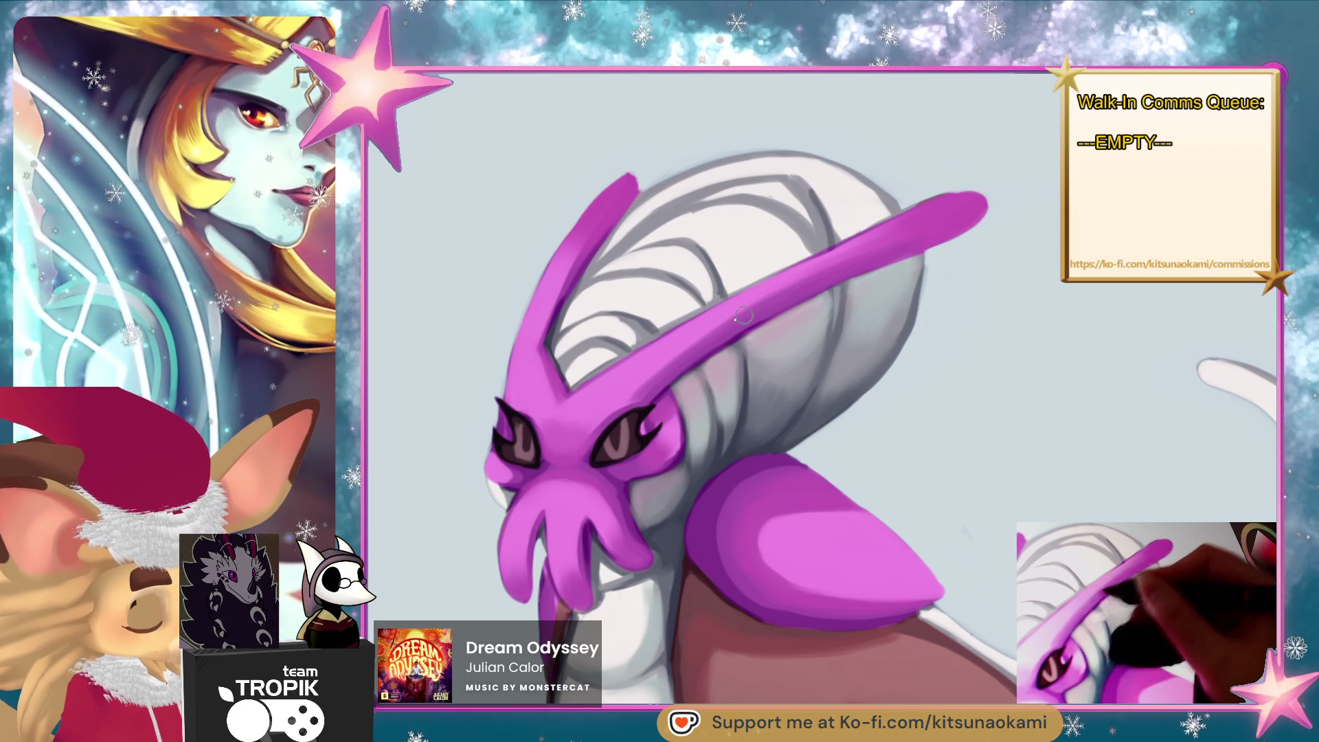
Sample face and eye colours, then zoom out to check the whole character.
{"action": "left_click", "coordinate": [626, 384], "text": "alt"}
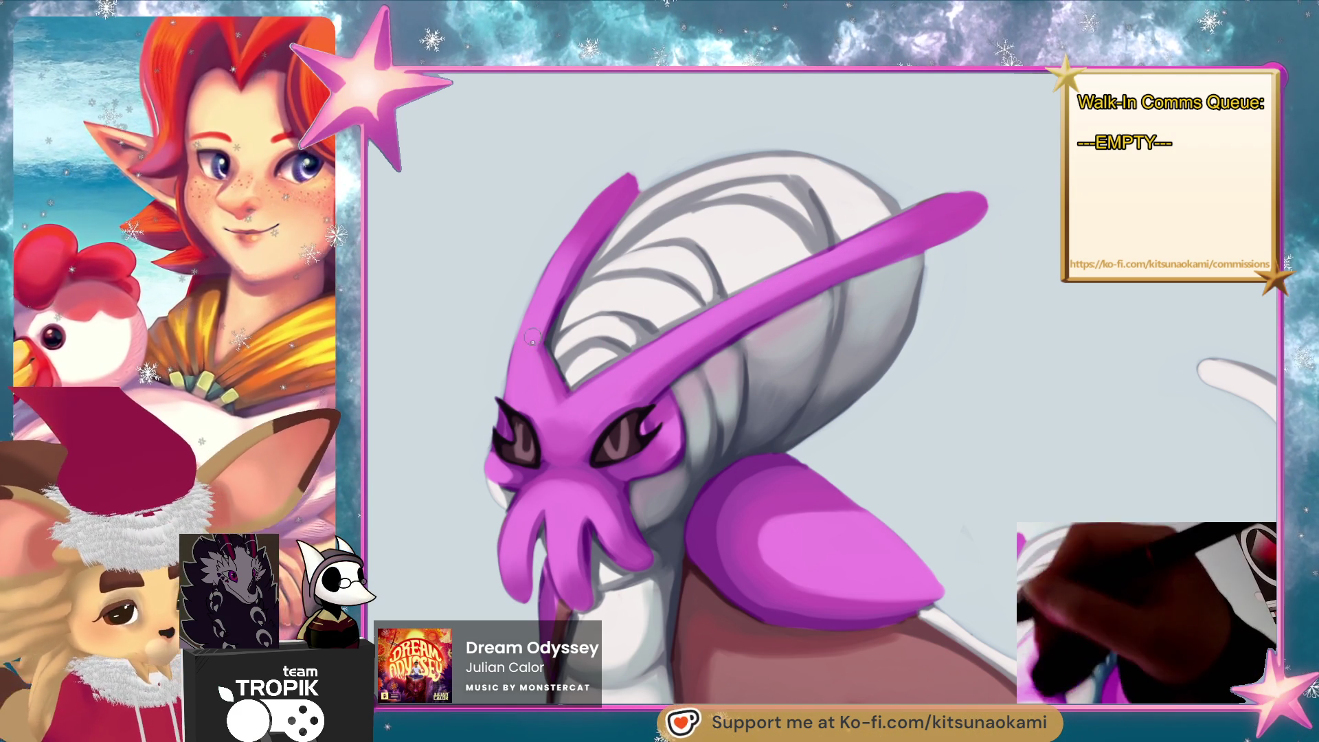
{"action": "left_click", "coordinate": [870, 609], "text": "alt"}
{"action": "left_click", "coordinate": [869, 609]}
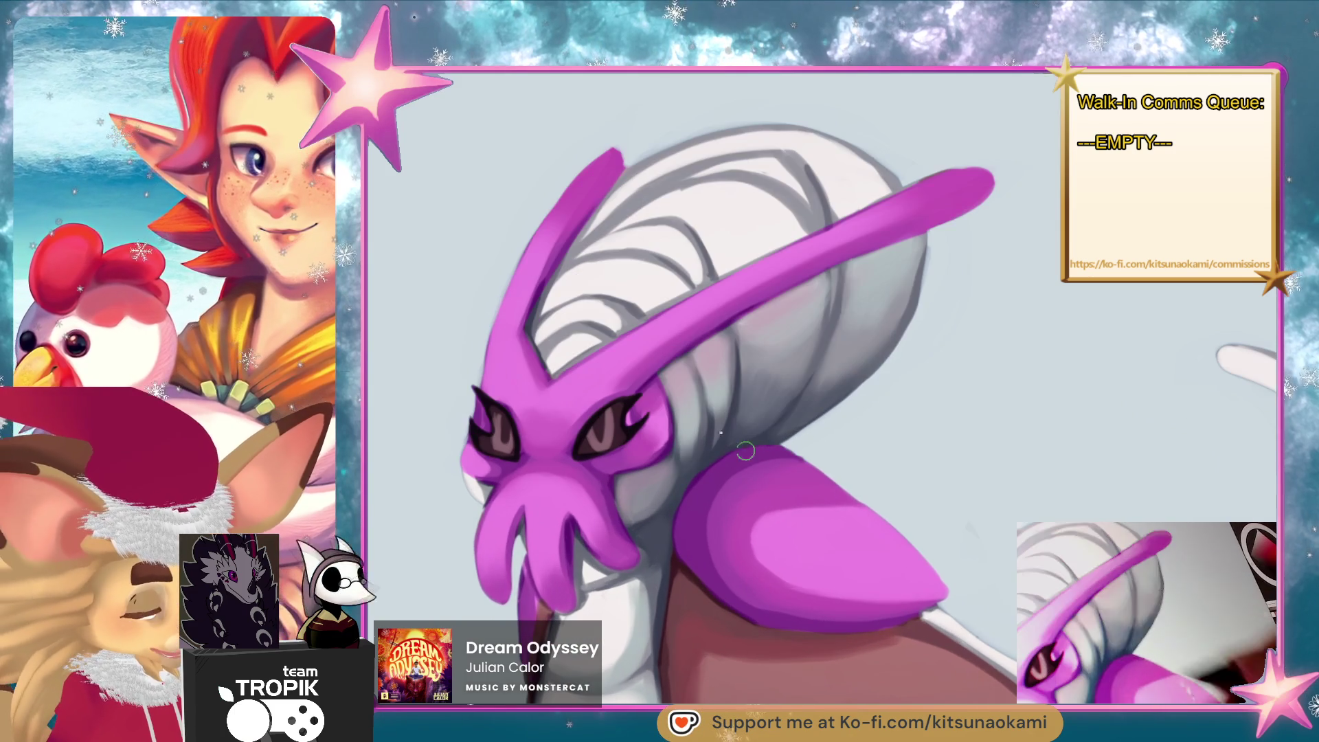
{"action": "left_click", "coordinate": [651, 405], "text": "alt"}
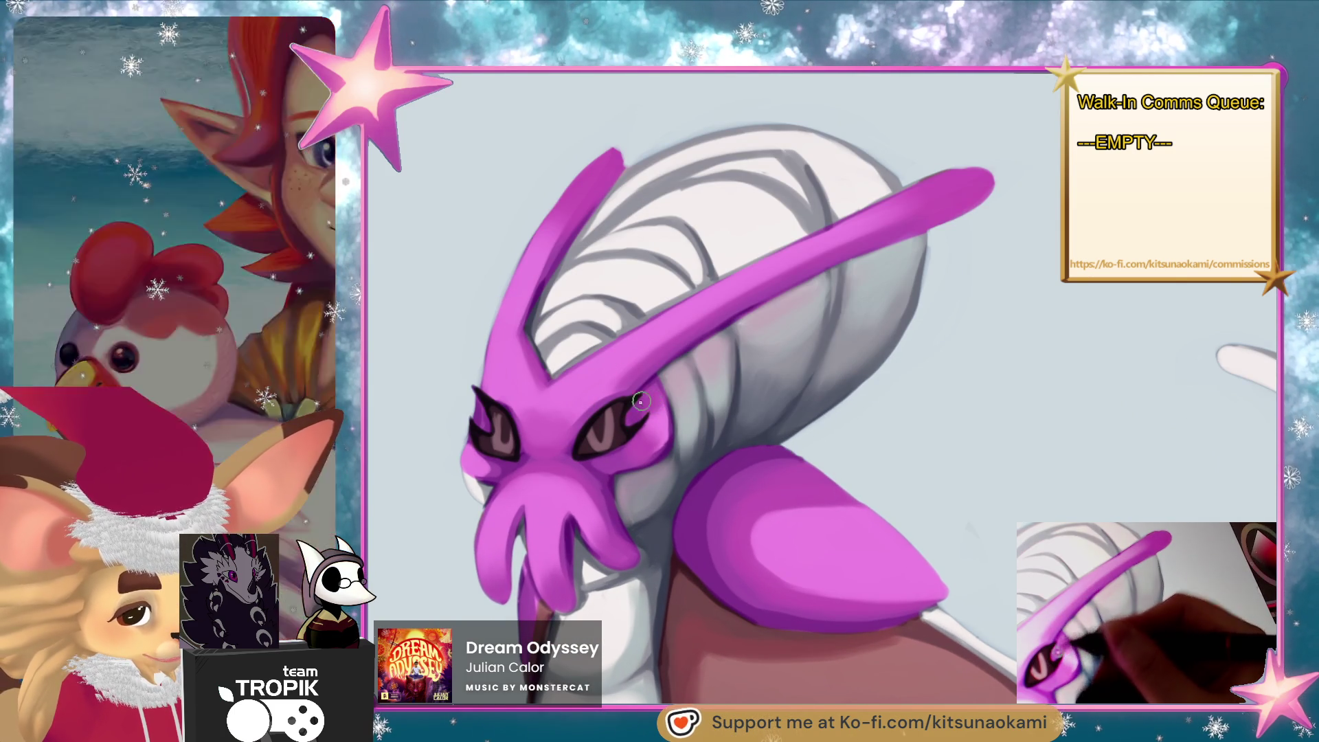
{"action": "left_click", "coordinate": [662, 425], "text": "alt"}
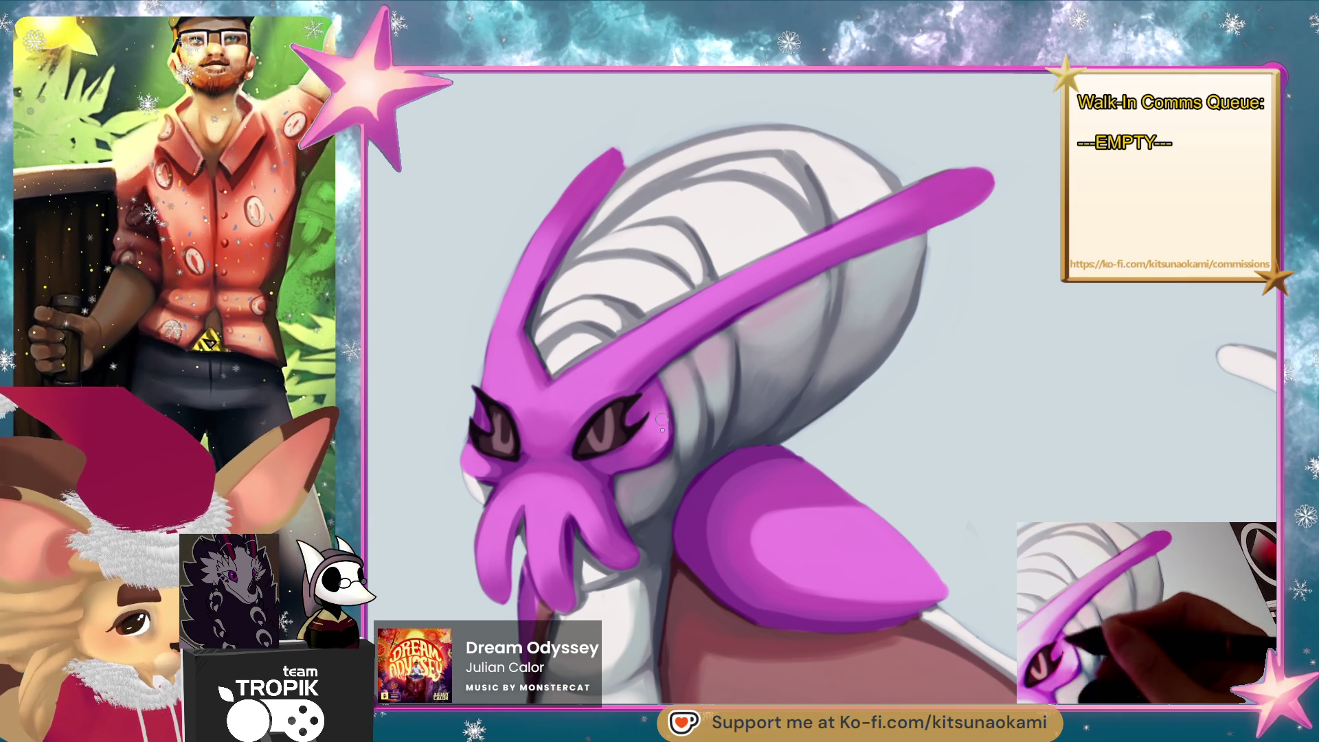
{"action": "left_click", "coordinate": [510, 468], "text": "alt"}
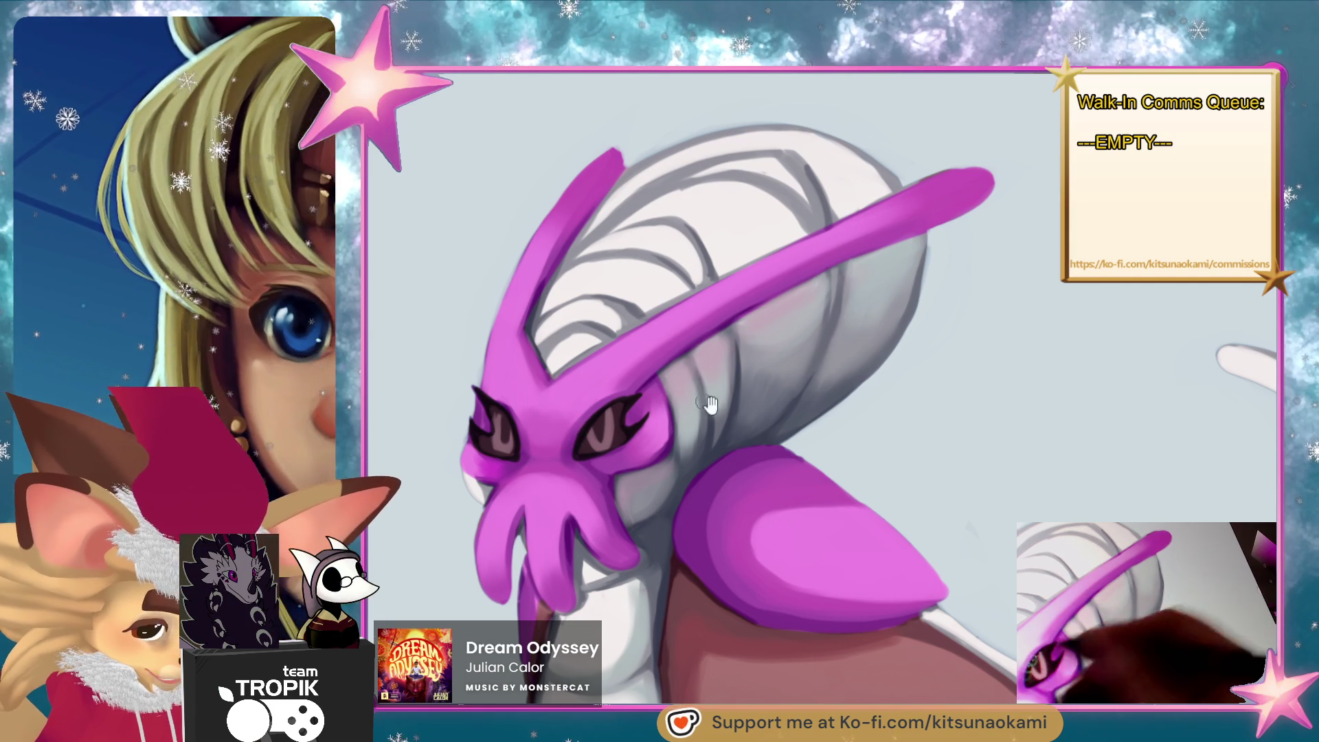
{"action": "key", "text": "ctrl+0"}
Recentre the view on the creature's head and shoulder plate.
{"action": "scroll", "coordinate": [800, 329], "scroll_direction": "up", "scroll_amount": 5}
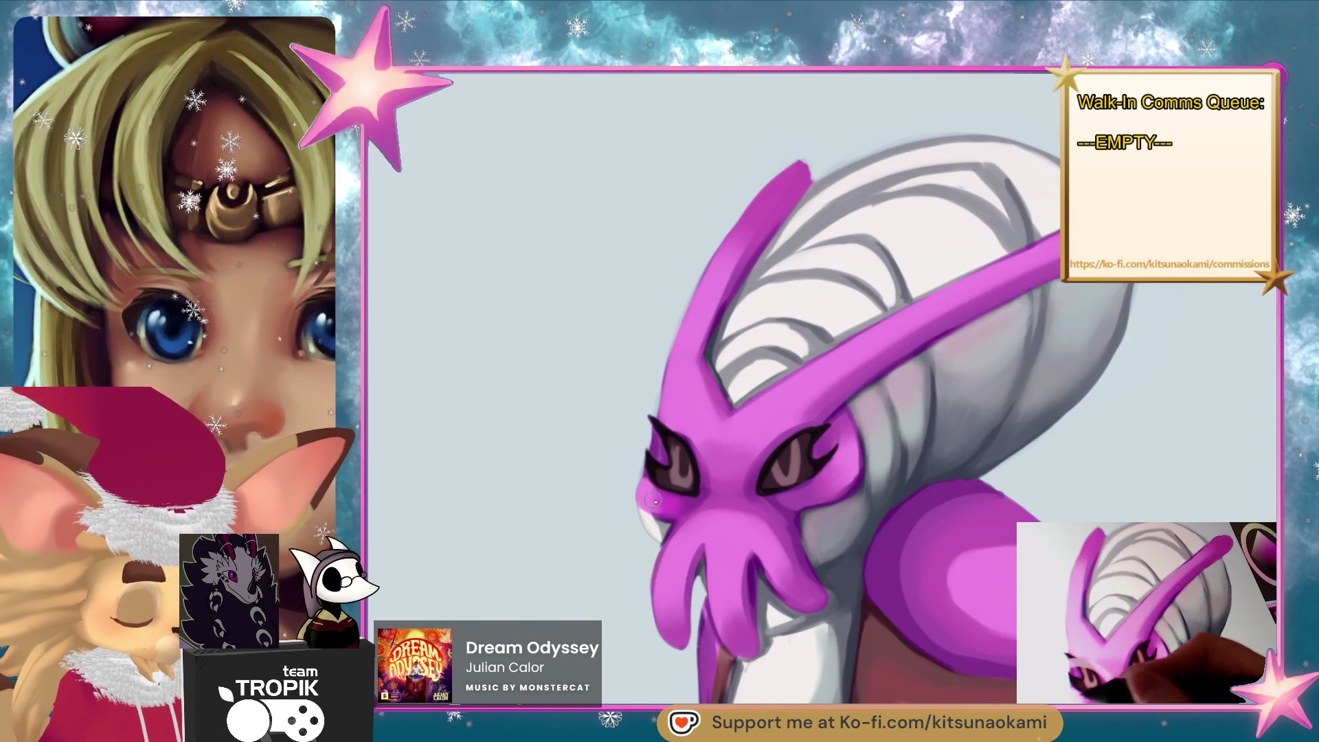
{"action": "mouse_move", "coordinate": [1006, 561]}
{"action": "left_mouse_down"}
{"action": "mouse_move", "coordinate": [935, 424]}
{"action": "mouse_move", "coordinate": [810, 392]}
{"action": "left_mouse_up"}
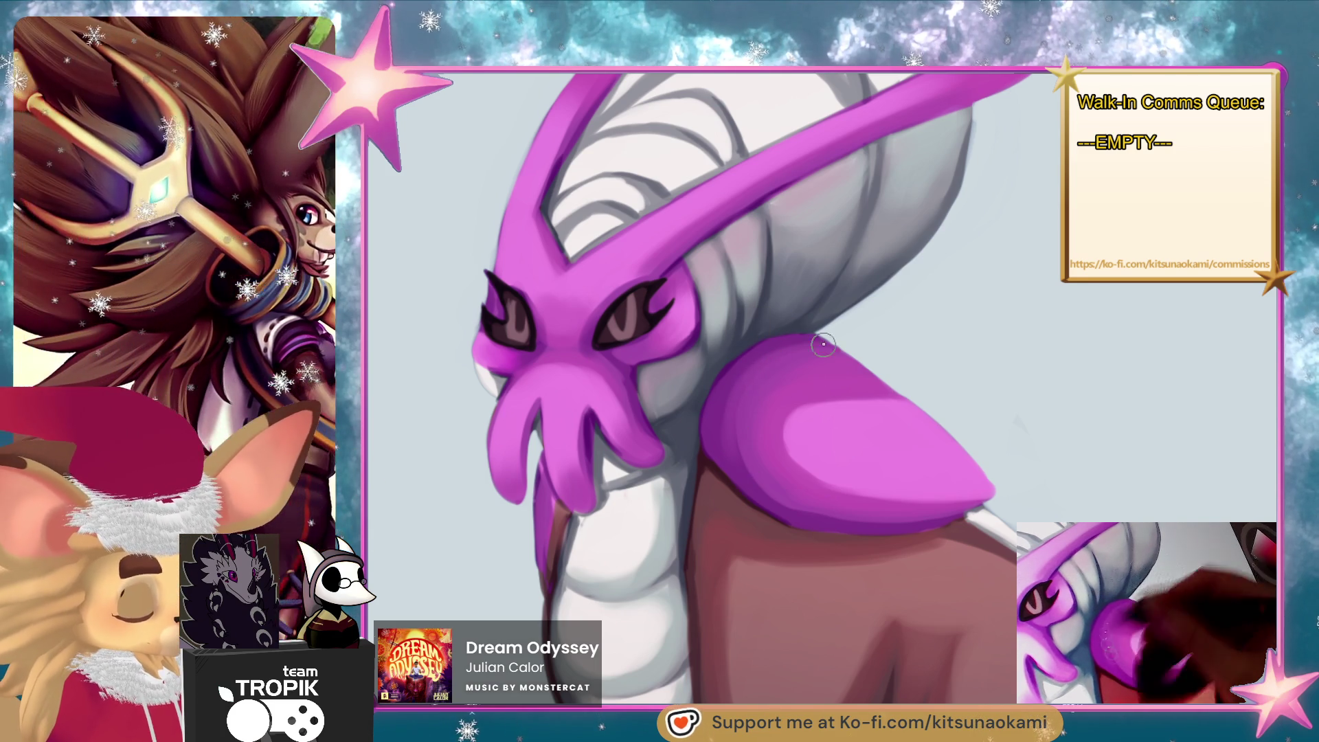
Zoom and pan across the creature's head, shoulder plate and body to review the figure.
{"action": "left_click_drag", "start_coordinate": [910, 577], "coordinate": [917, 498]}
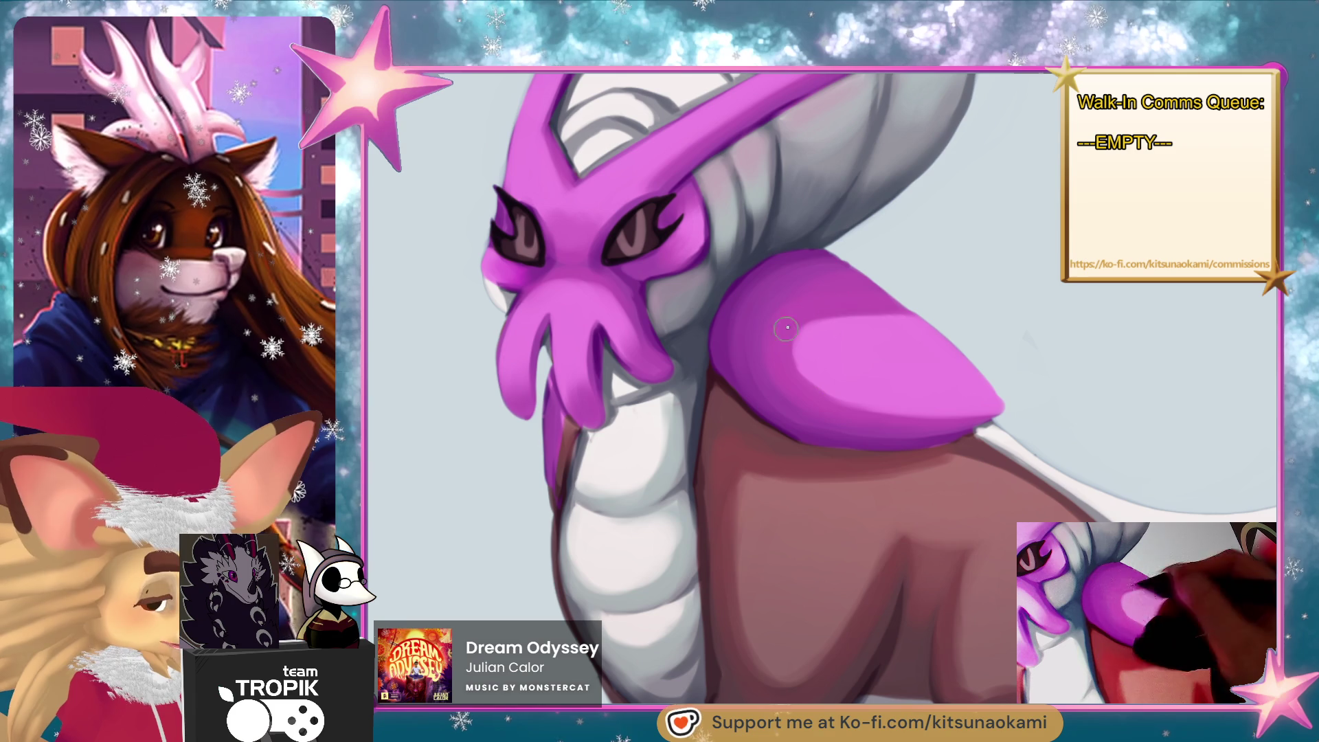
{"action": "key", "text": "ctrl+minus"}
{"action": "left_click_drag", "start_coordinate": [1042, 603], "coordinate": [1006, 572]}
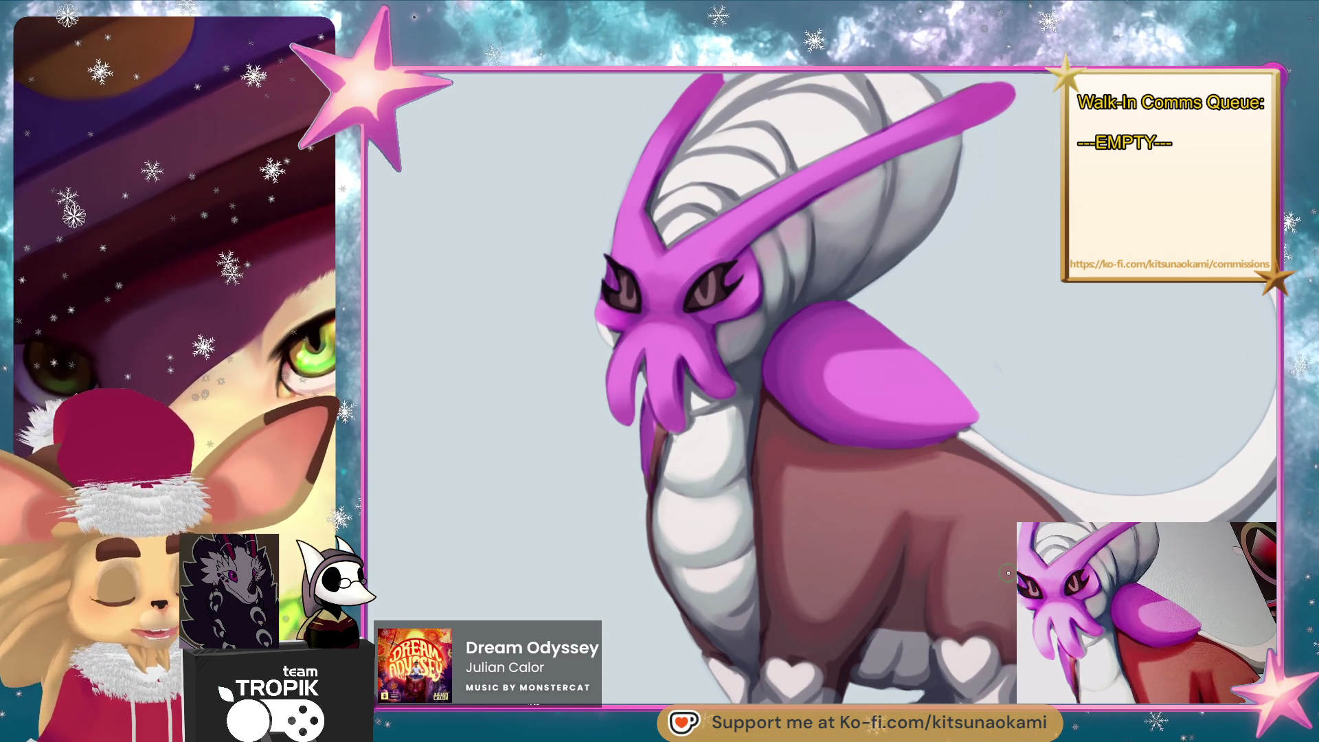
{"action": "key", "text": "ctrl+plus"}
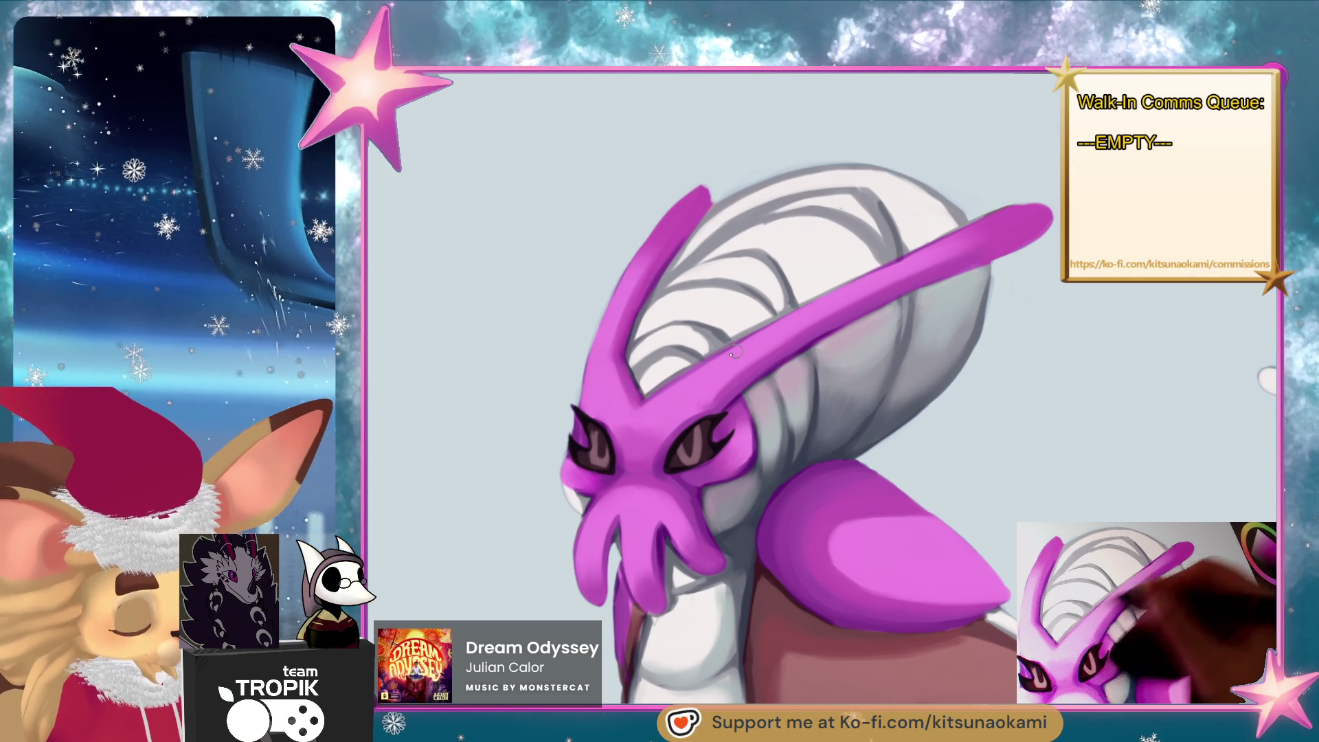
{"action": "scroll", "coordinate": [1031, 520], "scroll_direction": "down", "scroll_amount": 1}
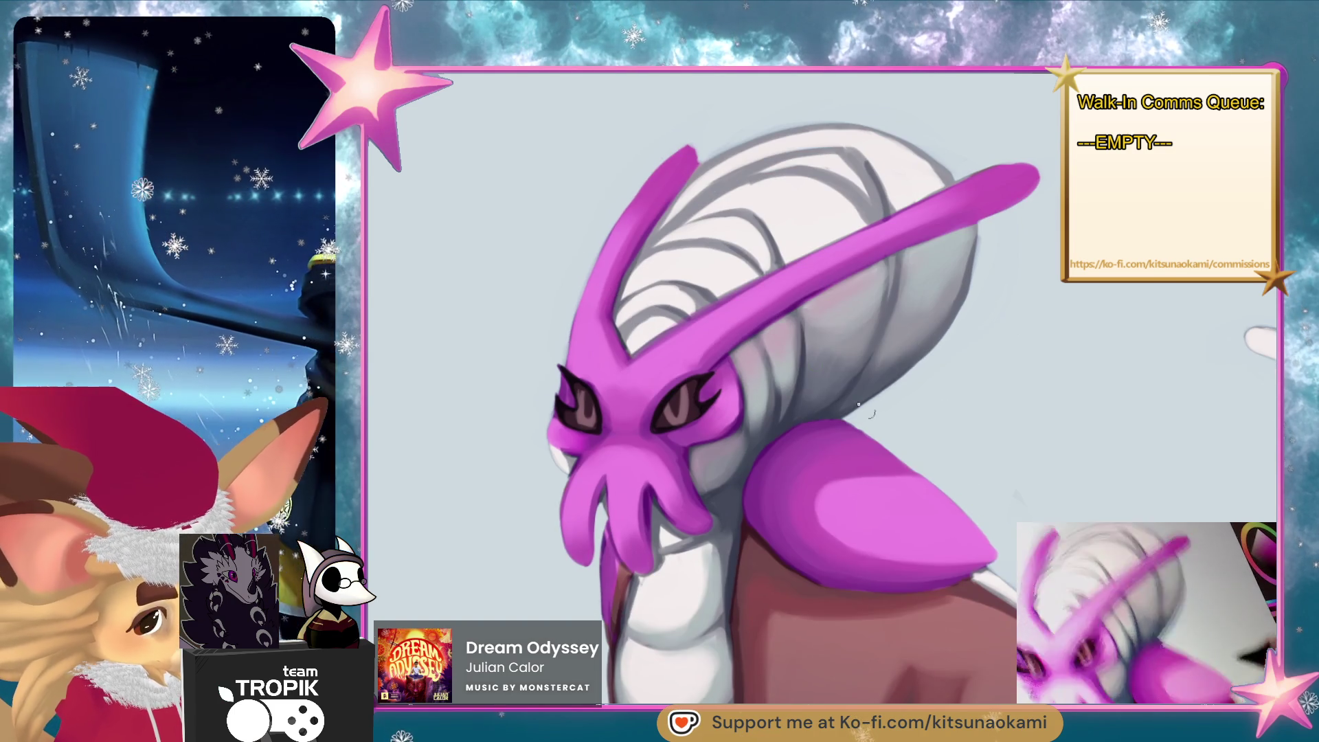
{"action": "scroll", "coordinate": [906, 333], "scroll_direction": "down", "scroll_amount": 5}
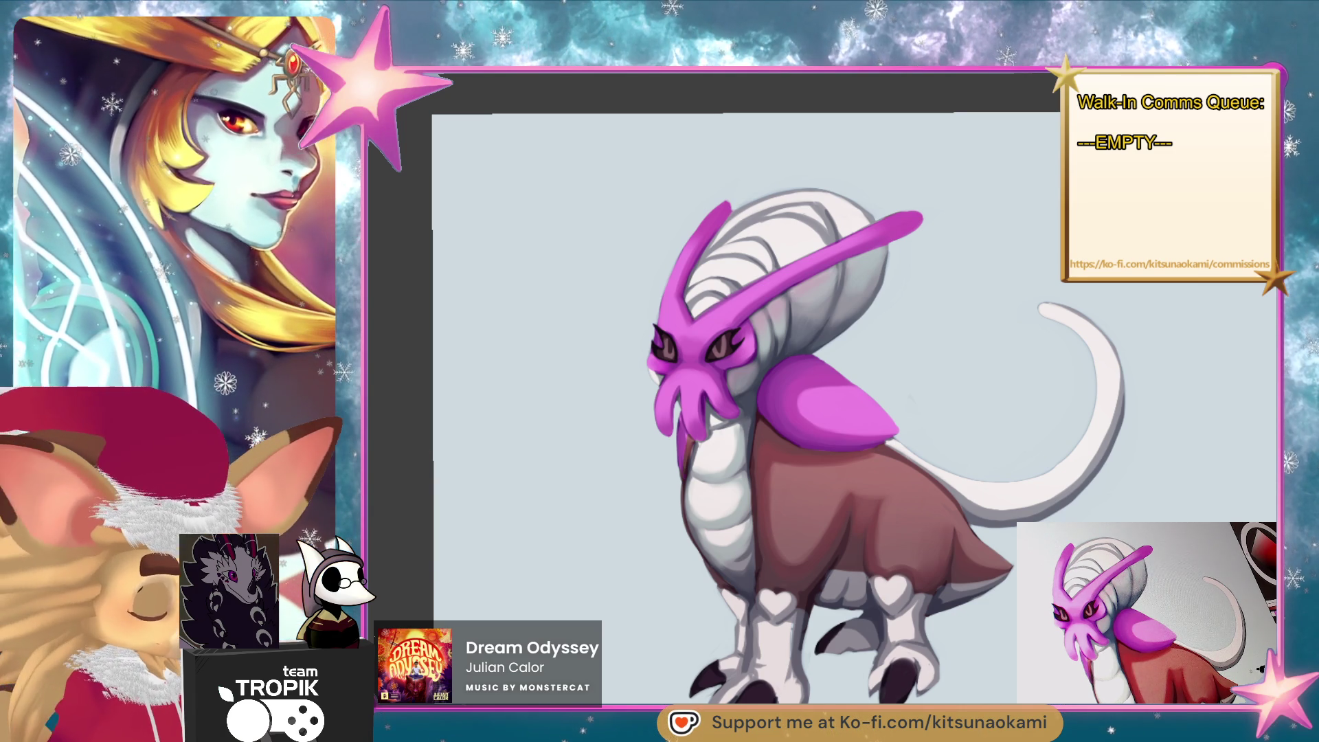
Recentre on the face, then zoom out to view the whole creature.
{"action": "scroll", "coordinate": [753, 387], "scroll_direction": "up", "scroll_amount": 5}
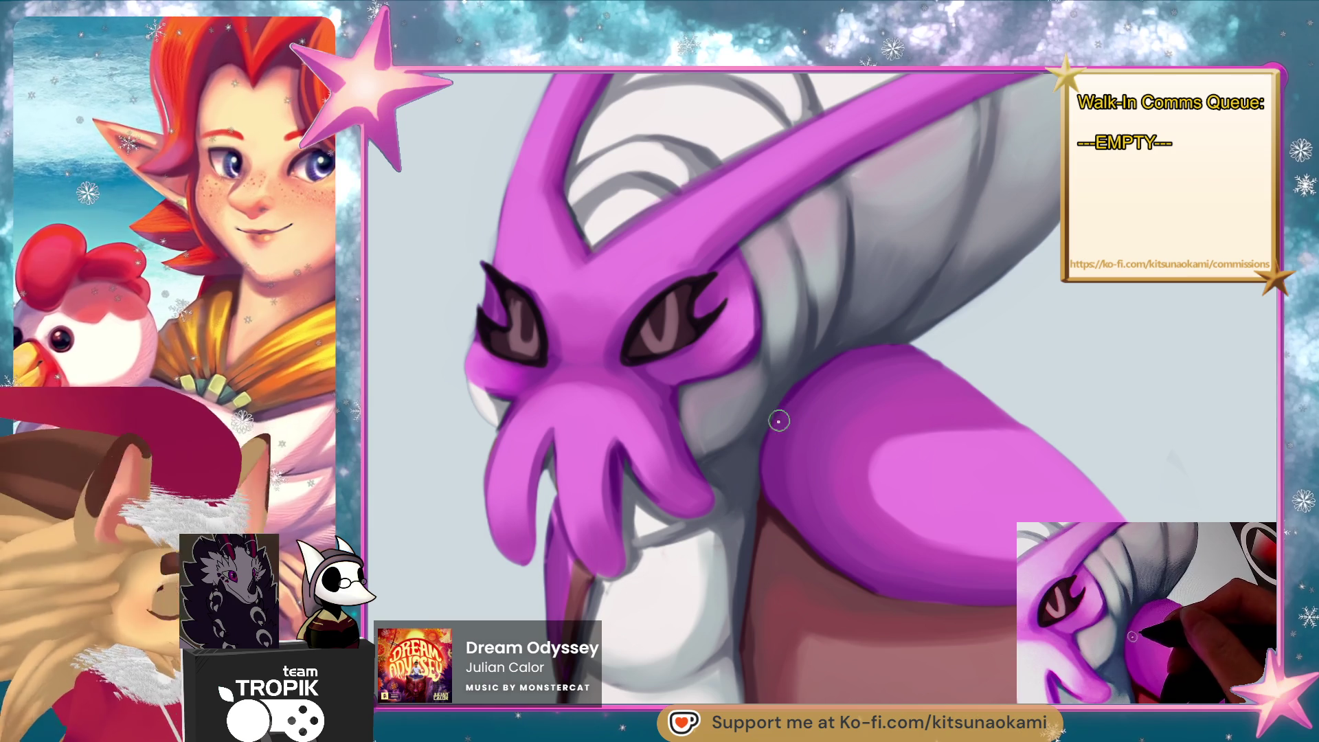
{"action": "left_click_drag", "start_coordinate": [760, 433], "coordinate": [737, 543]}
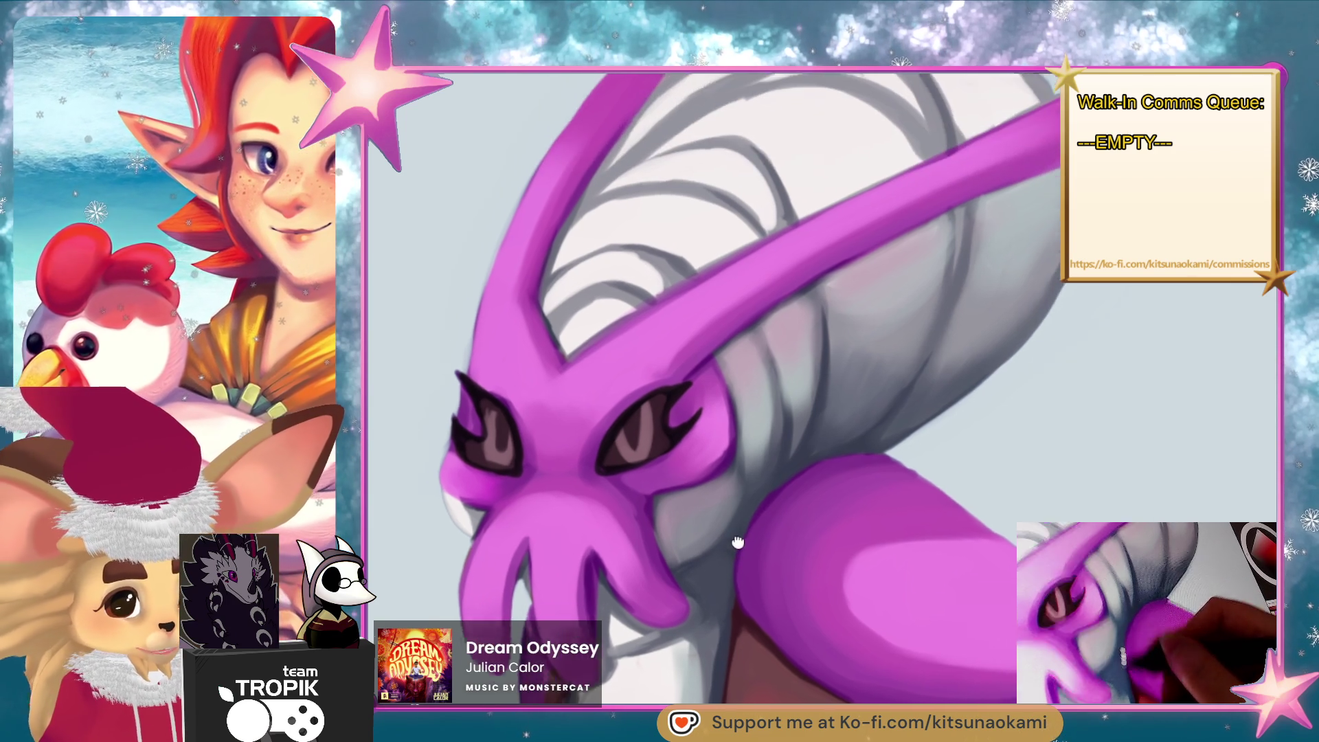
{"action": "key", "text": "ctrl+minus"}
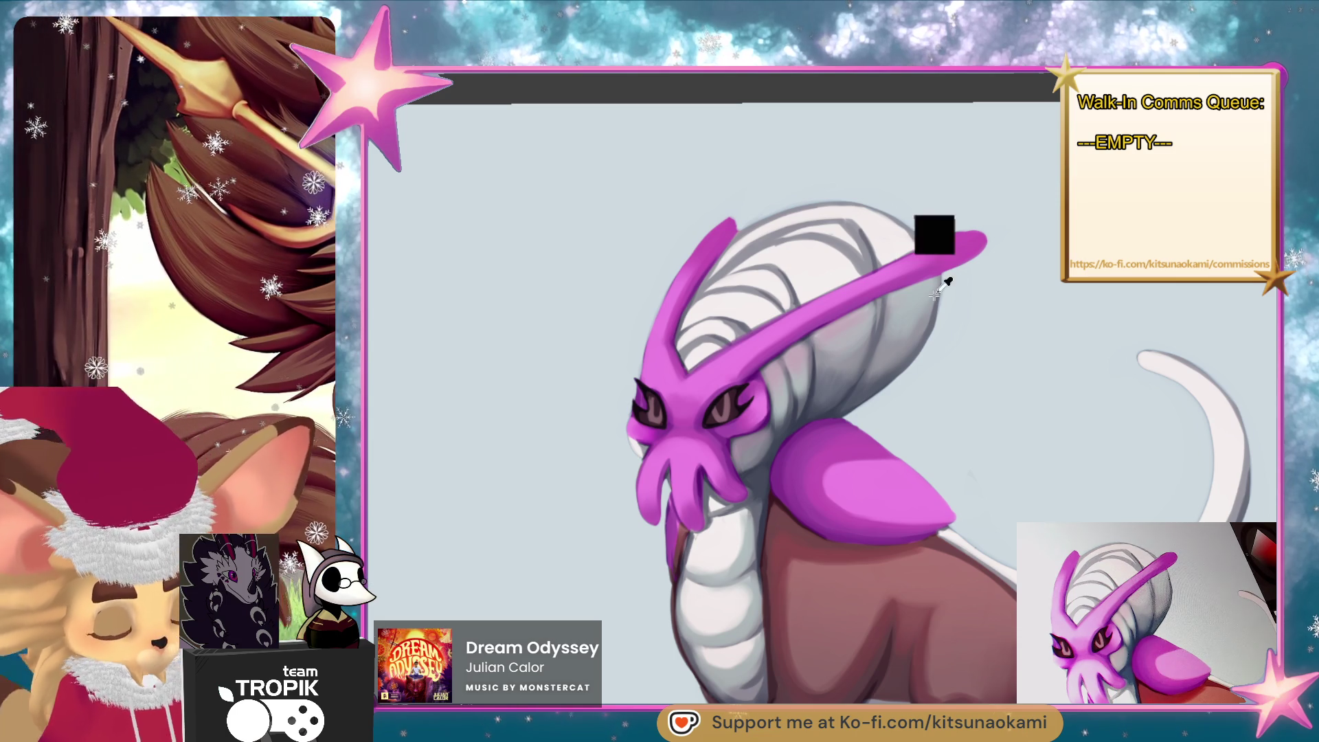
Paste the six-artwork reference grid below the creature and scale it down to fill the lower canvas.
{"action": "scroll", "coordinate": [1010, 570], "scroll_direction": "down", "scroll_amount": 5}
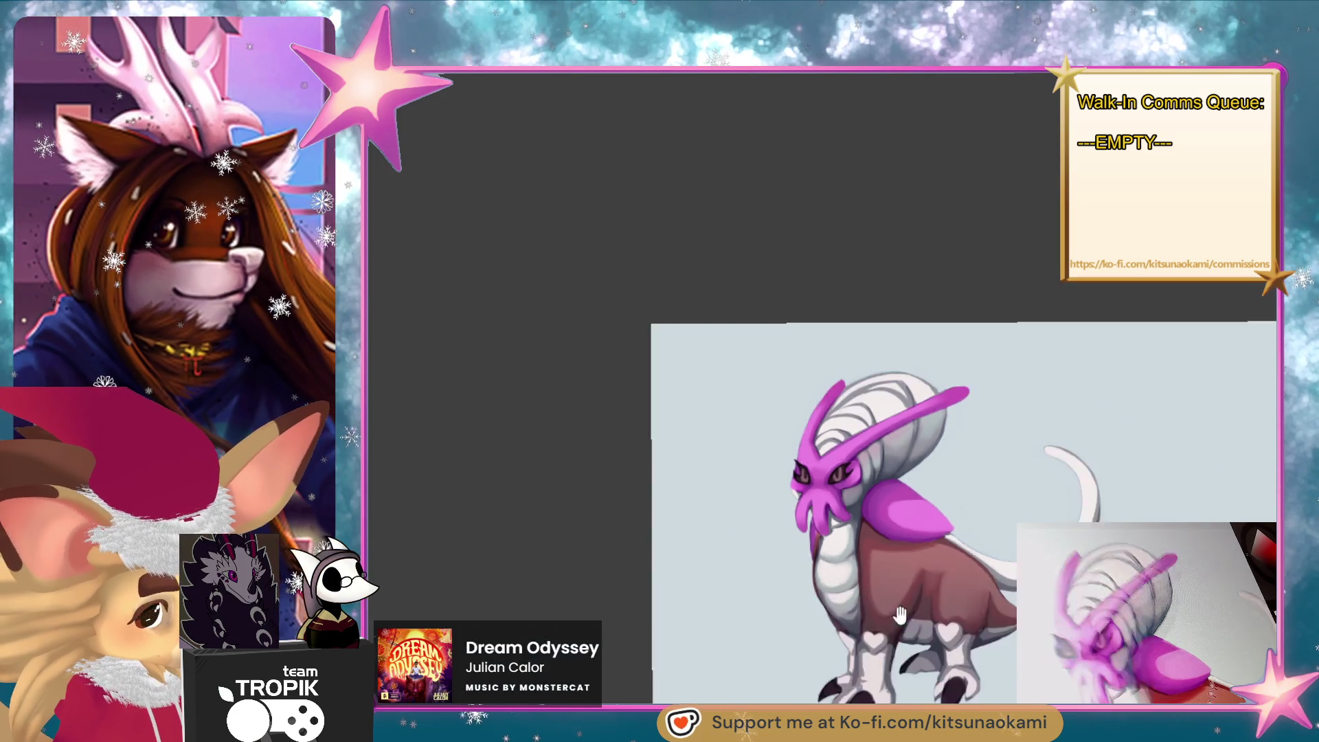
{"action": "left_click_drag", "start_coordinate": [1010, 570], "coordinate": [803, 305]}
{"action": "scroll", "coordinate": [859, 480], "scroll_direction": "down", "scroll_amount": 3}
{"action": "scroll", "coordinate": [899, 406], "scroll_direction": "up", "scroll_amount": 4}
{"action": "left_click_drag", "start_coordinate": [899, 406], "coordinate": [903, 487]}
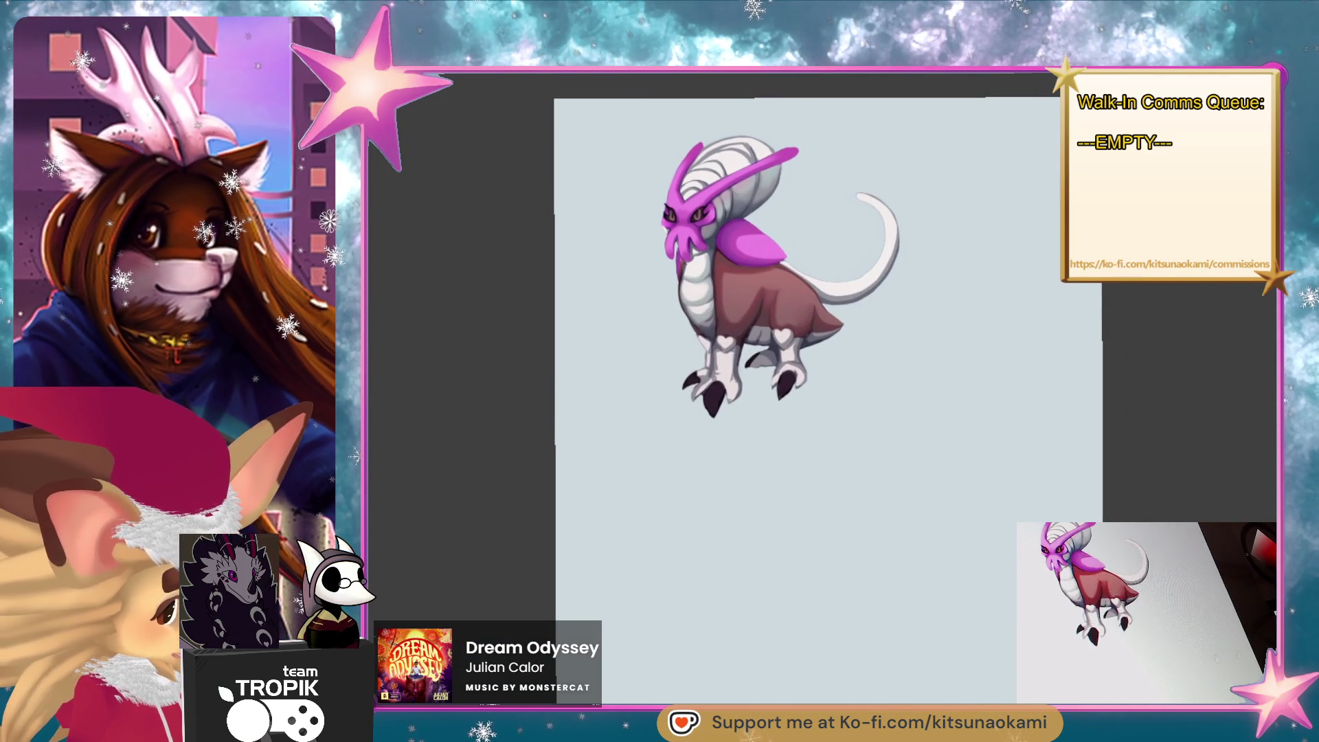
{"action": "key", "text": "ctrl+v"}
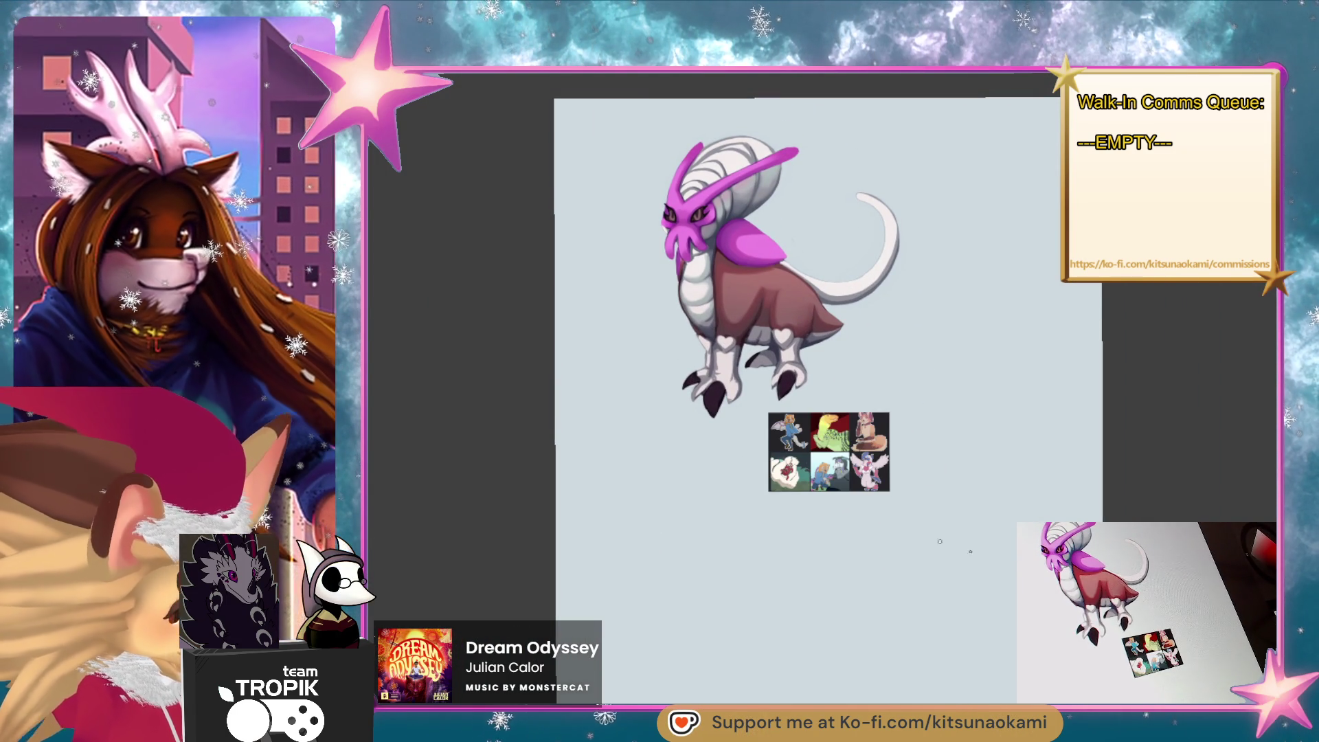
{"action": "key", "text": "ctrl+t"}
{"action": "left_click_drag", "start_coordinate": [828, 412], "coordinate": [820, 204]}
{"action": "left_click_drag", "start_coordinate": [903, 305], "coordinate": [902, 407]}
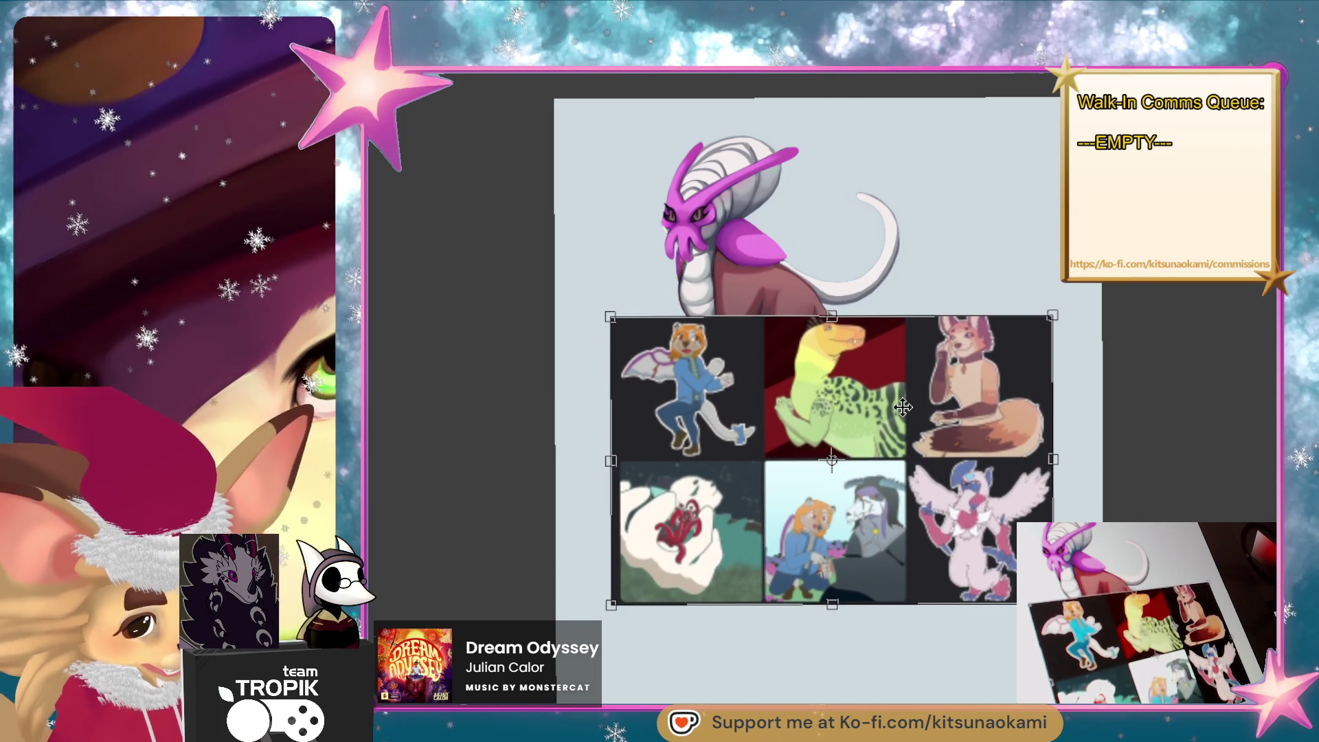
{"action": "key", "text": "Return"}
{"action": "scroll", "coordinate": [902, 407], "scroll_direction": "up", "scroll_amount": 3}
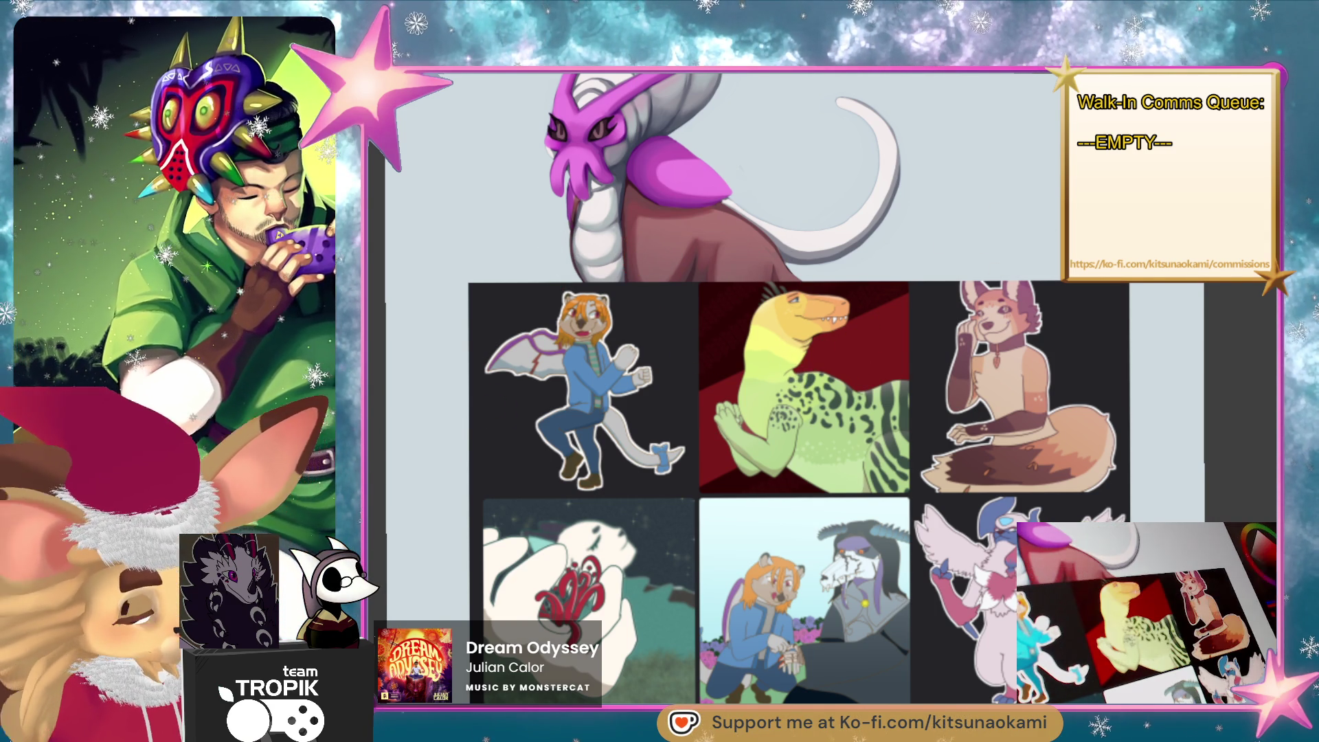
Handwrite a red 'By' artist credit under the collage and frame both in view.
{"action": "left_click_drag", "start_coordinate": [1105, 625], "coordinate": [1089, 485]}
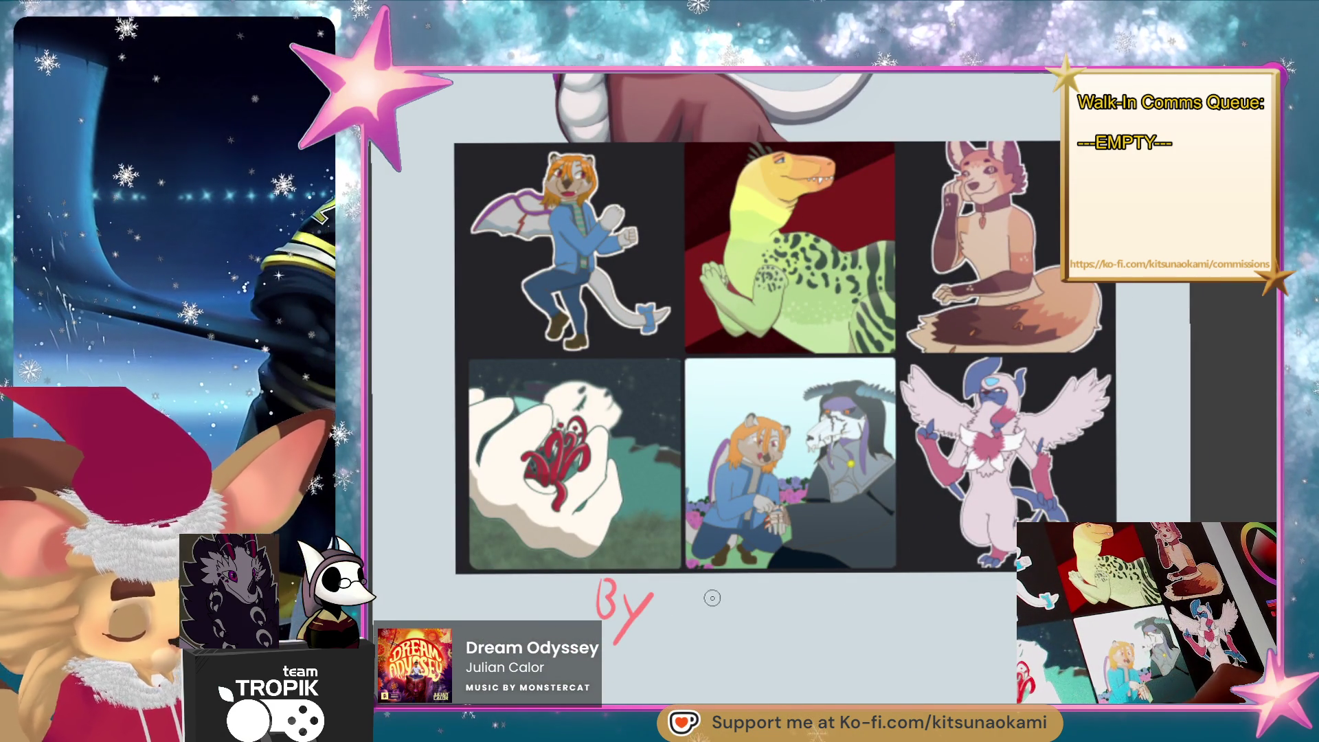
{"action": "left_click_drag", "start_coordinate": [688, 582], "coordinate": [749, 610]}
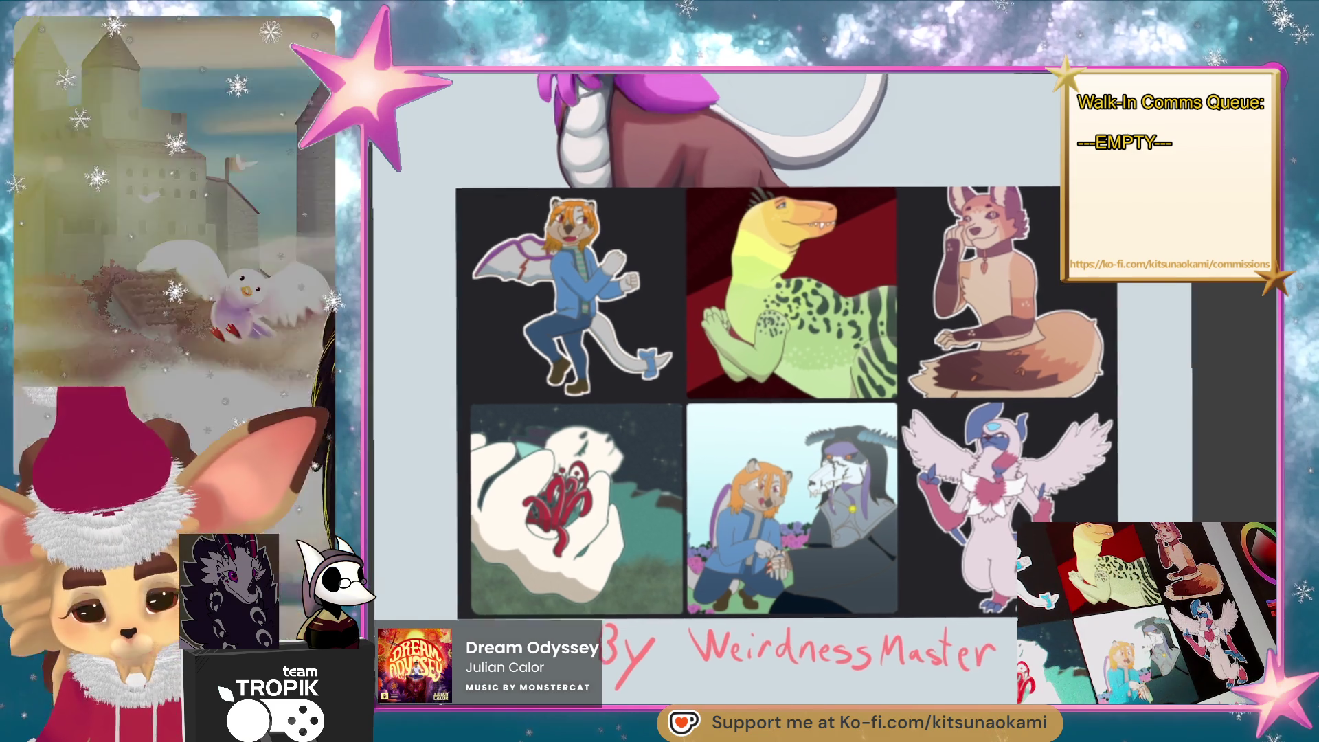
{"action": "scroll", "coordinate": [994, 605], "scroll_direction": "up", "scroll_amount": 1}
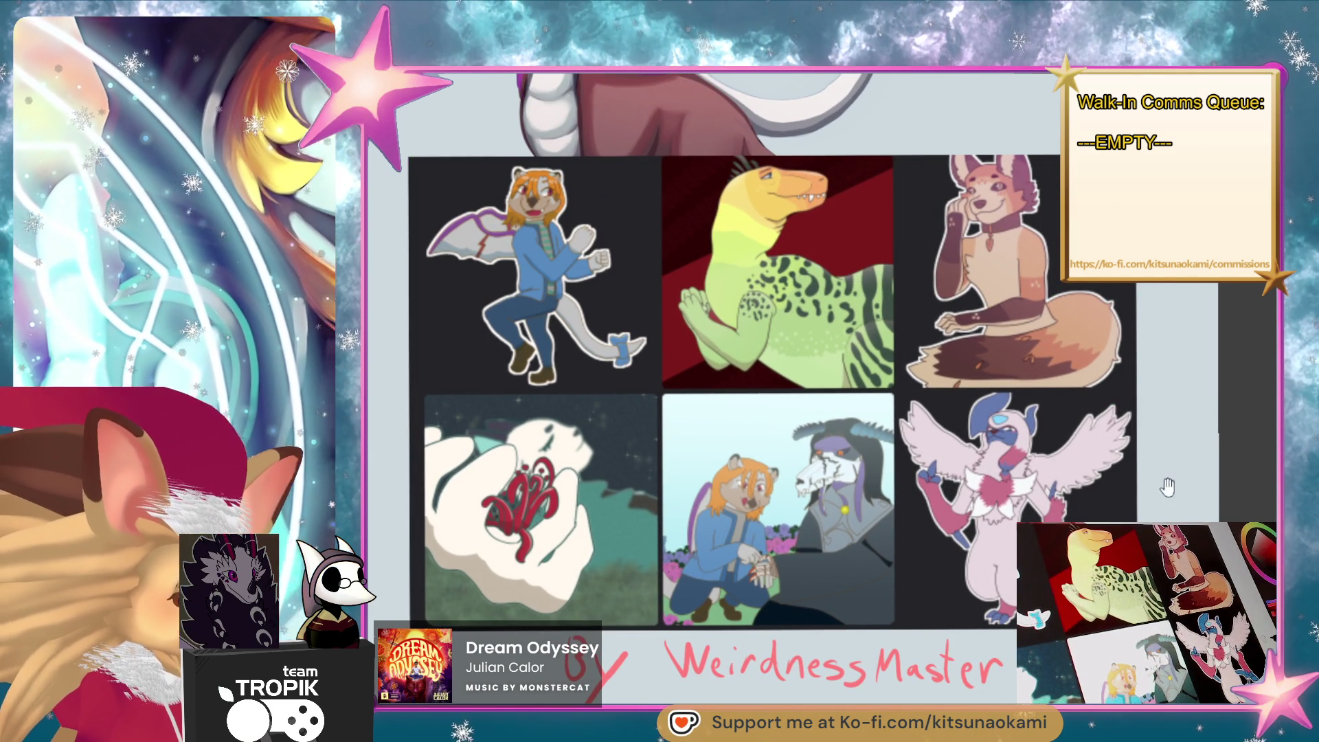
{"action": "scroll", "coordinate": [1126, 297], "scroll_direction": "up", "scroll_amount": 2}
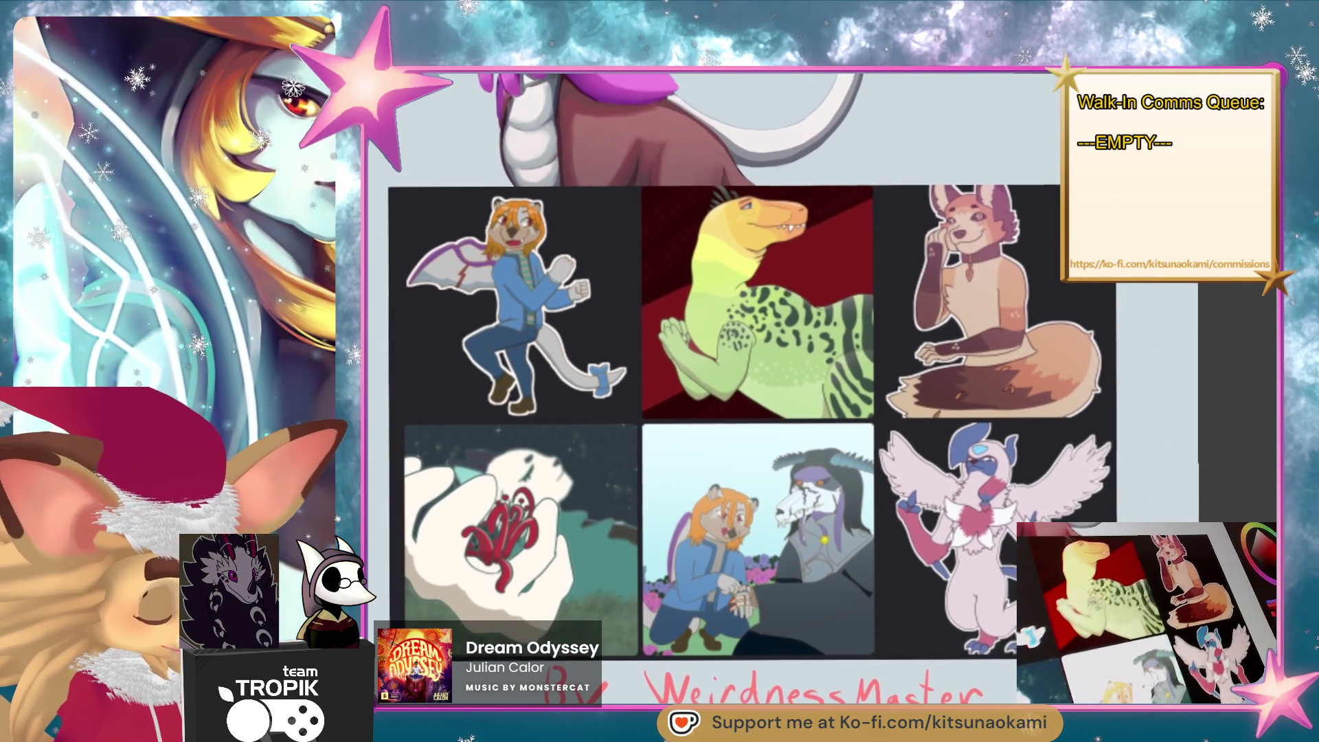
{"action": "left_click_drag", "start_coordinate": [1145, 527], "coordinate": [1165, 519]}
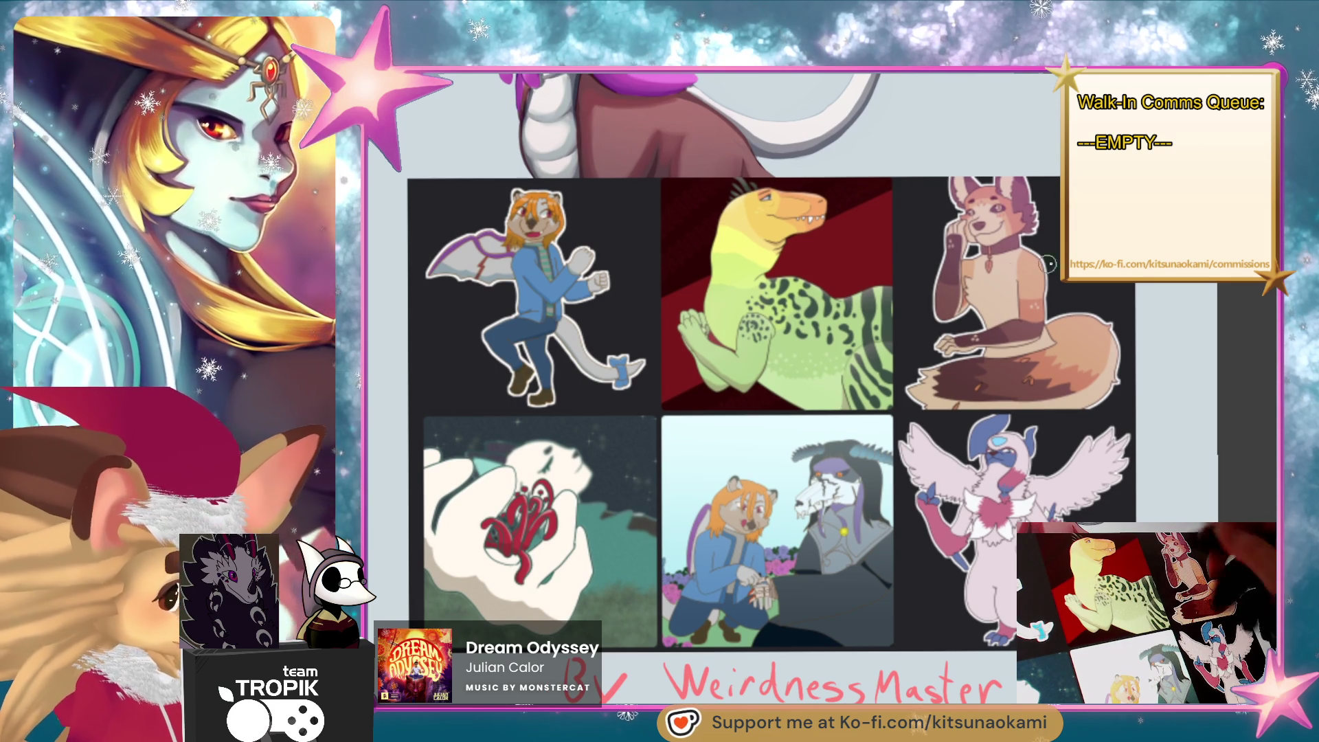
{"action": "mouse_move", "coordinate": [1127, 462]}
{"action": "left_mouse_down"}
{"action": "mouse_move", "coordinate": [1155, 444]}
{"action": "mouse_move", "coordinate": [1133, 455]}
{"action": "left_mouse_up"}
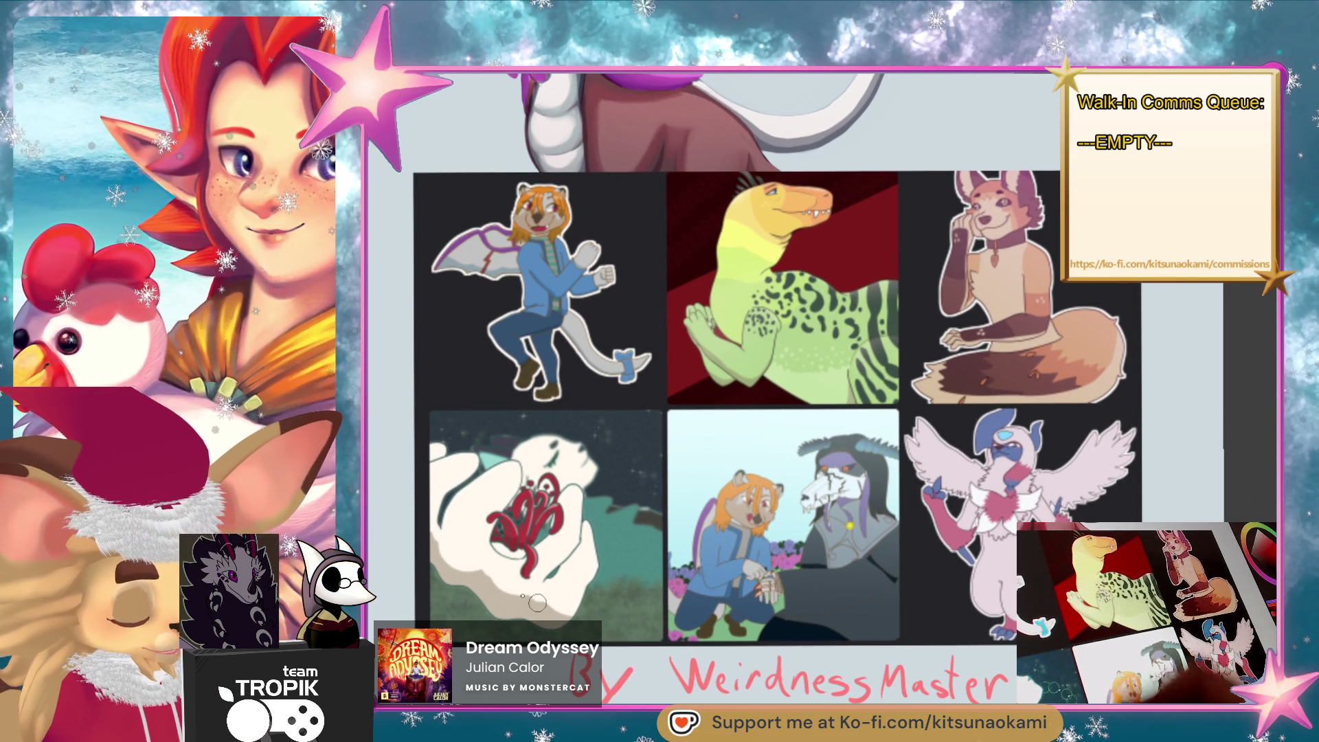
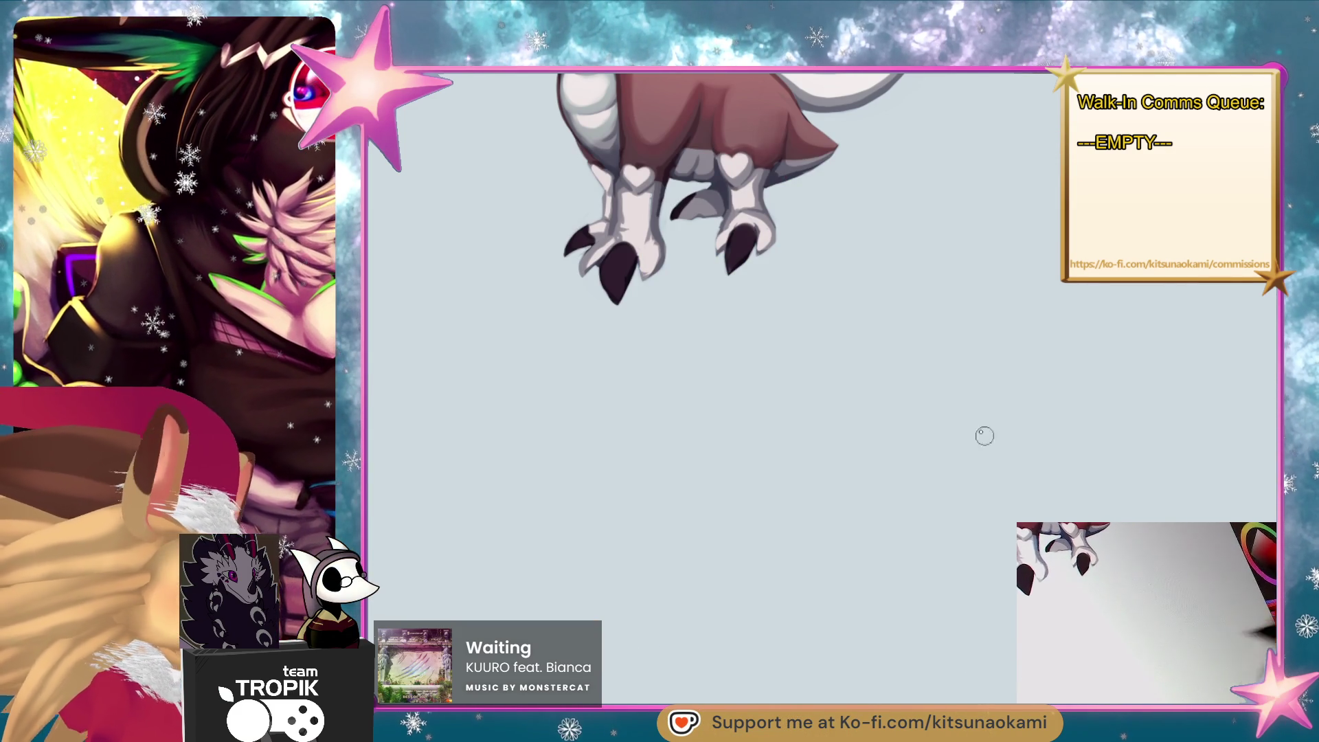
Rotate the view onto the curled tail, sample a grey, and darken the shading along its inner edge.
{"action": "key", "text": "ctrl+0"}
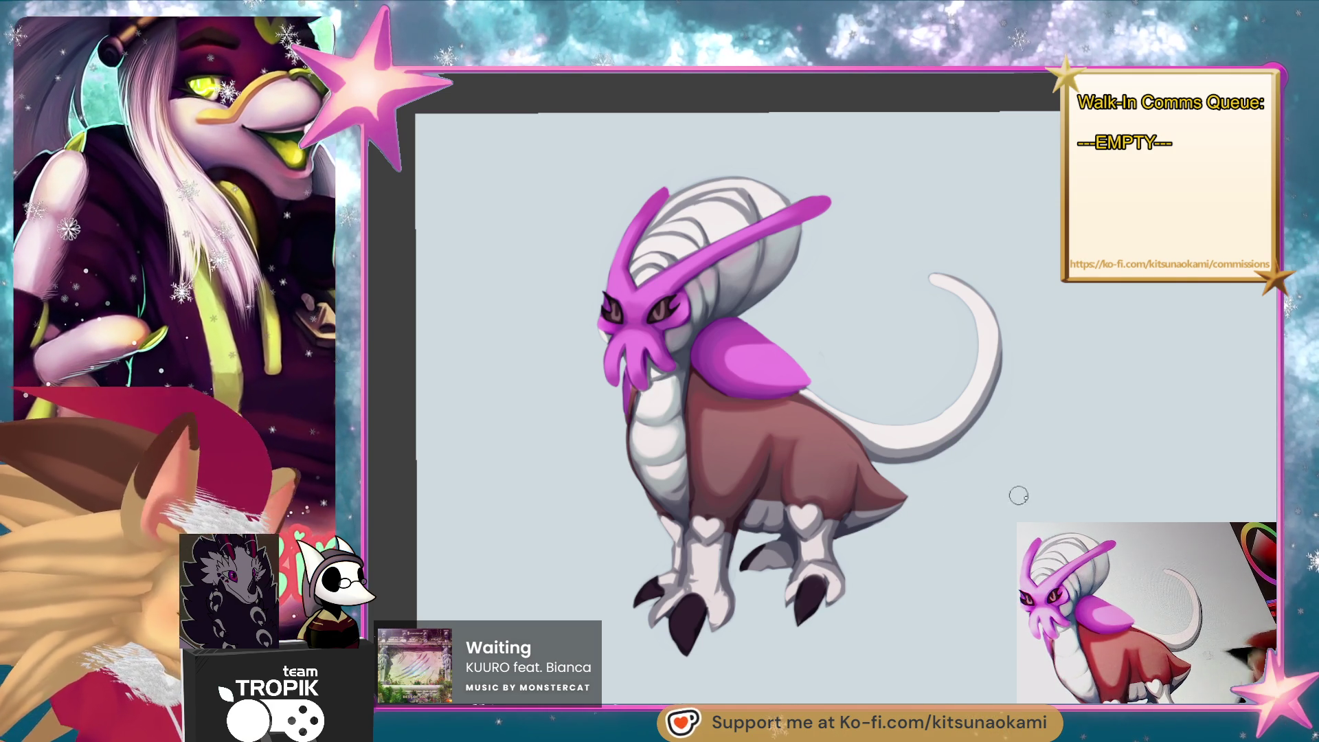
{"action": "scroll", "coordinate": [887, 457], "scroll_direction": "up", "scroll_amount": 5}
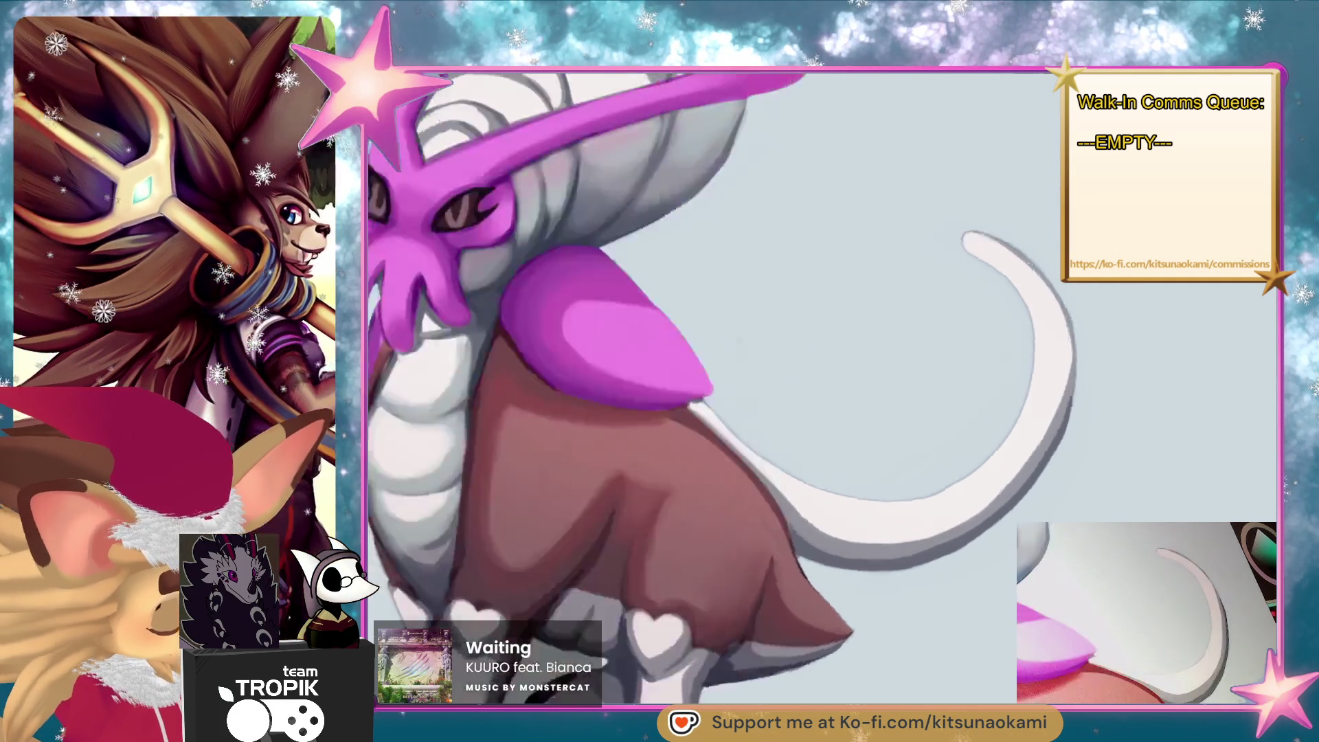
{"action": "mouse_move", "coordinate": [1043, 497]}
{"action": "left_mouse_down"}
{"action": "mouse_move", "coordinate": [701, 392]}
{"action": "mouse_move", "coordinate": [805, 412]}
{"action": "mouse_move", "coordinate": [958, 363]}
{"action": "left_mouse_up"}
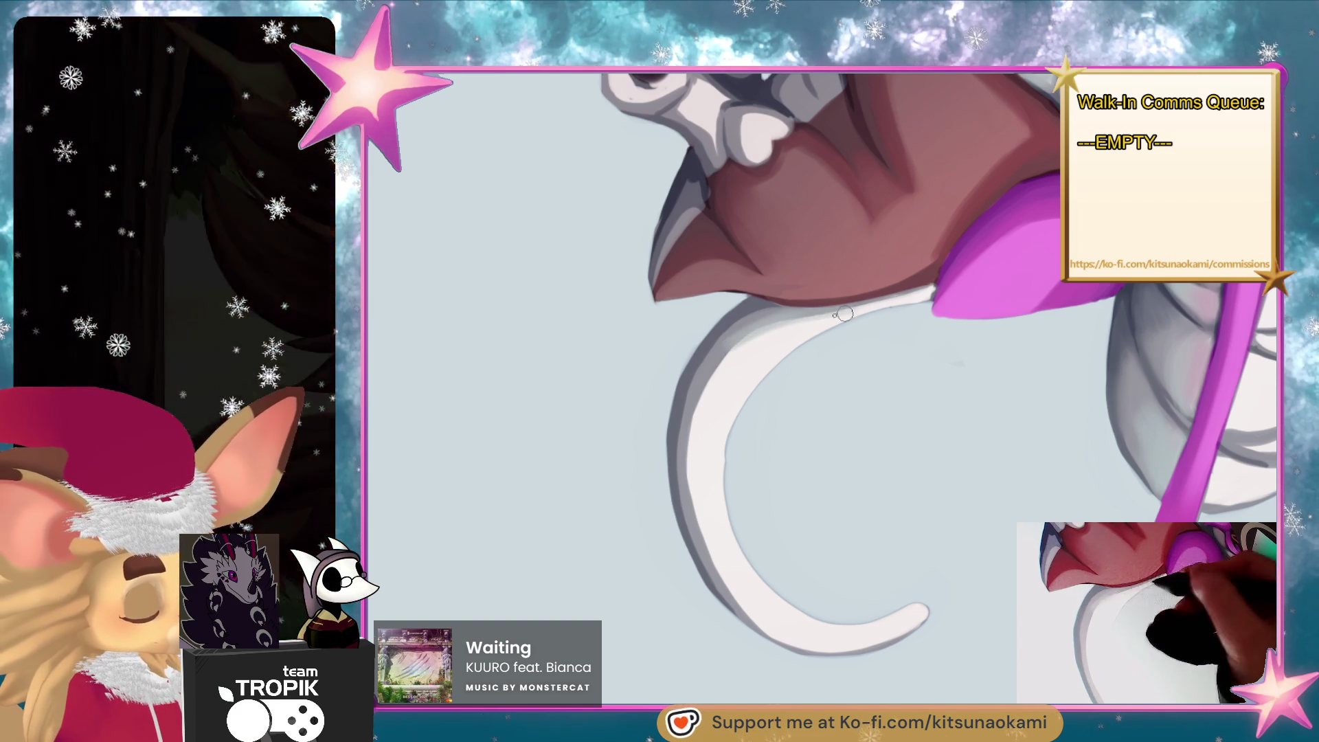
{"action": "mouse_move", "coordinate": [715, 377]}
{"action": "left_mouse_down"}
{"action": "mouse_move", "coordinate": [689, 495]}
{"action": "mouse_move", "coordinate": [714, 560]}
{"action": "mouse_move", "coordinate": [690, 481]}
{"action": "mouse_move", "coordinate": [756, 618]}
{"action": "mouse_move", "coordinate": [914, 645]}
{"action": "left_mouse_up"}
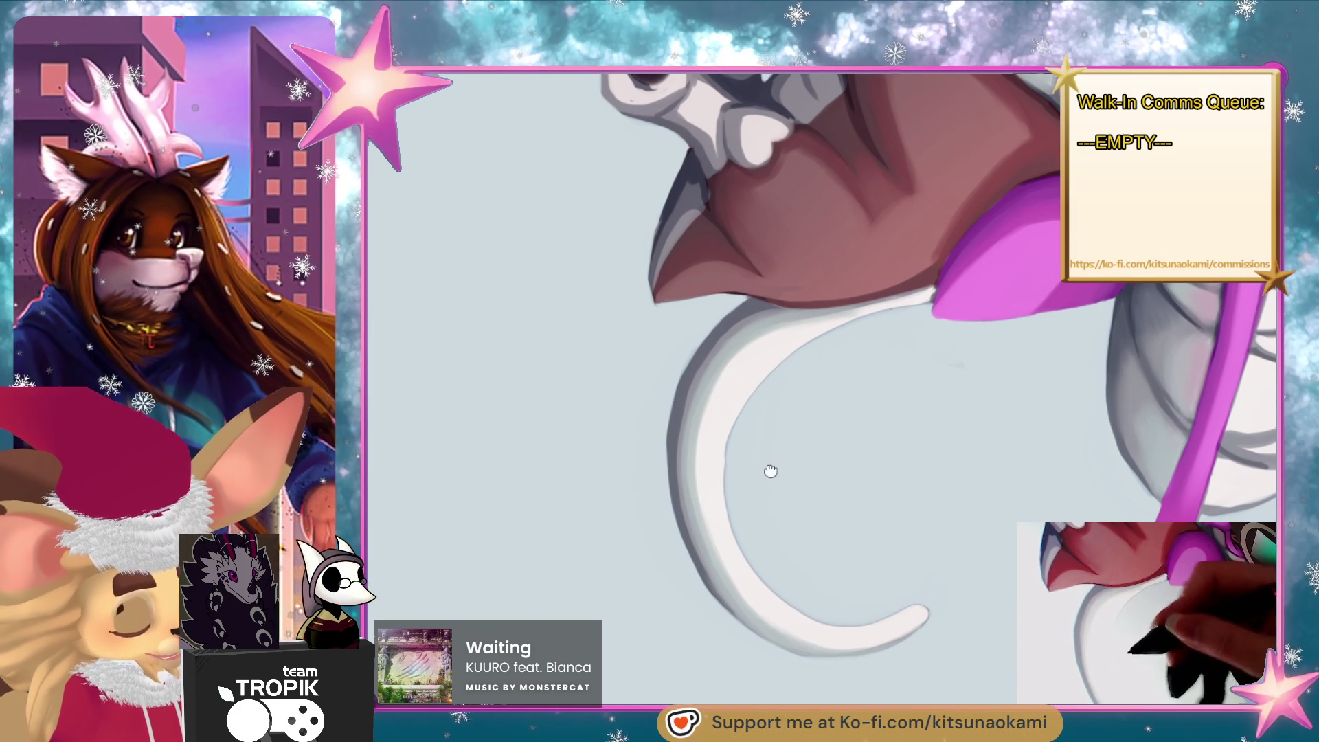
{"action": "left_click_drag", "start_coordinate": [771, 472], "coordinate": [747, 537]}
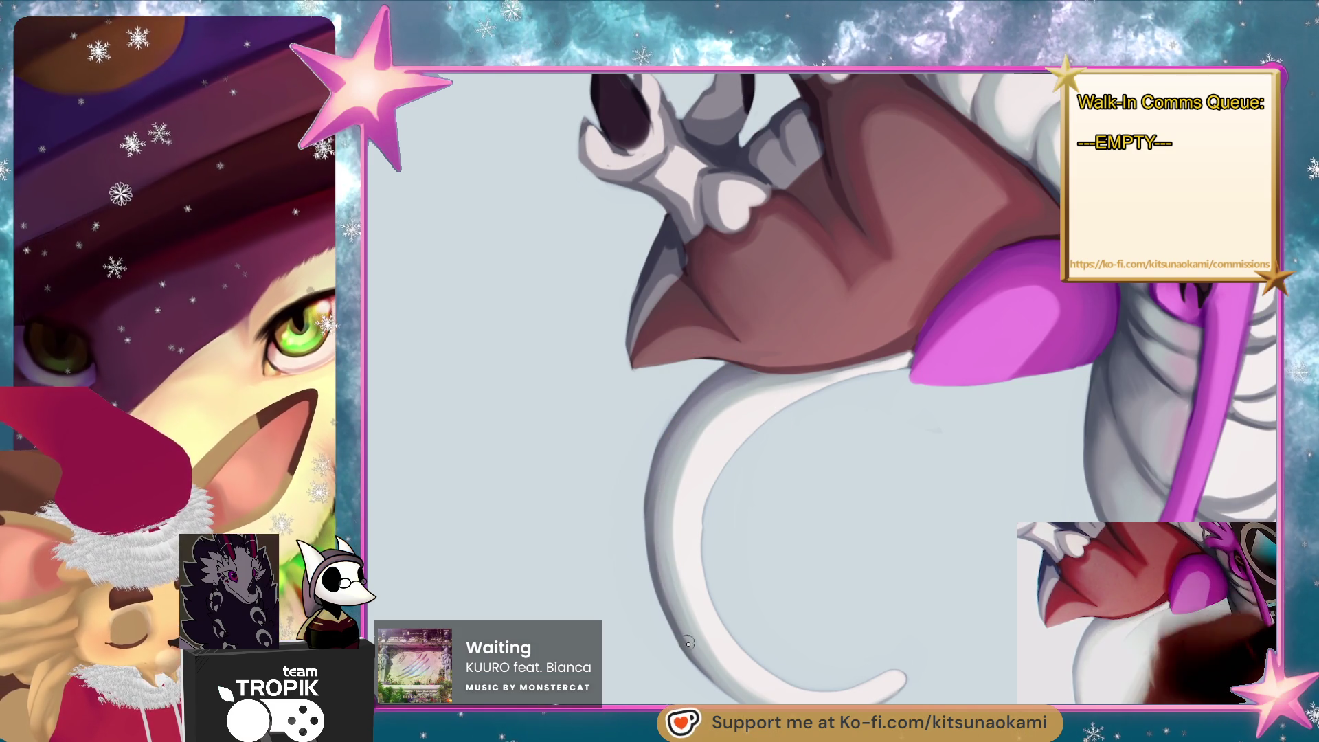
{"action": "left_click", "coordinate": [751, 391], "text": "alt"}
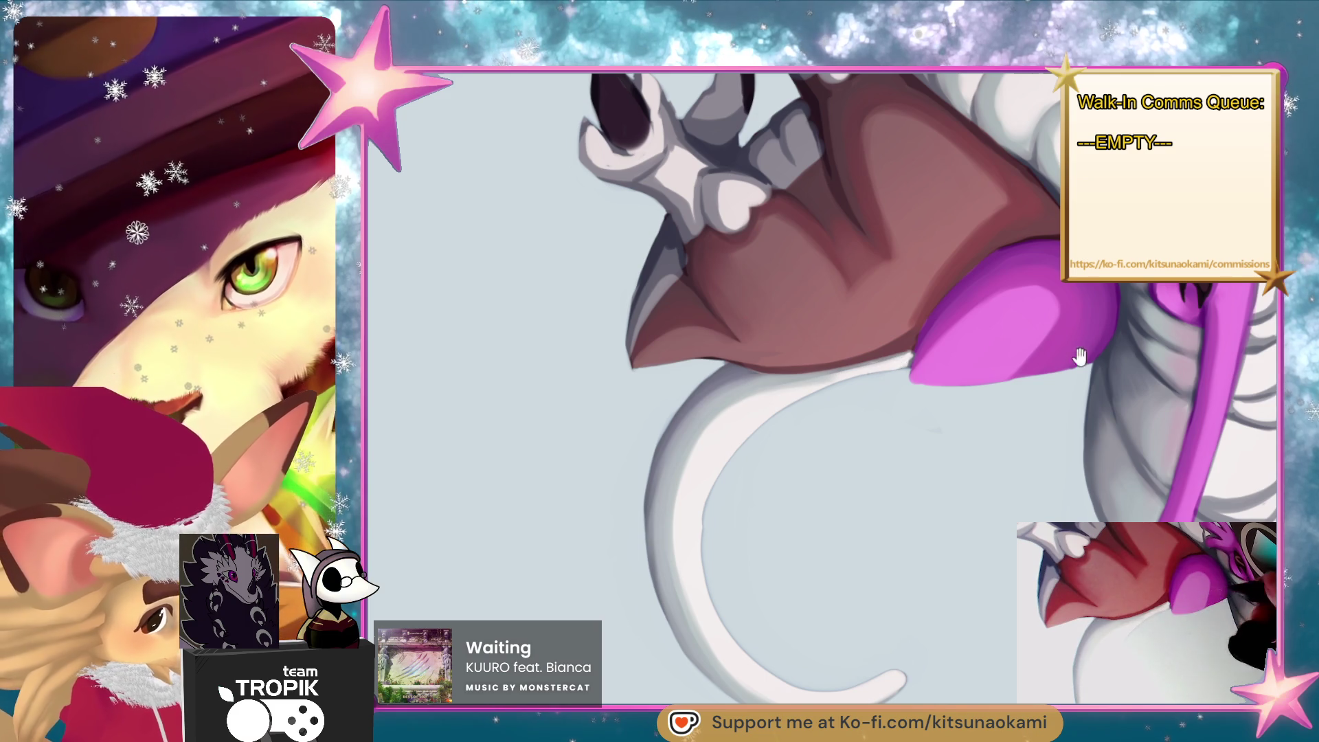
{"action": "left_click_drag", "start_coordinate": [1079, 356], "coordinate": [929, 481]}
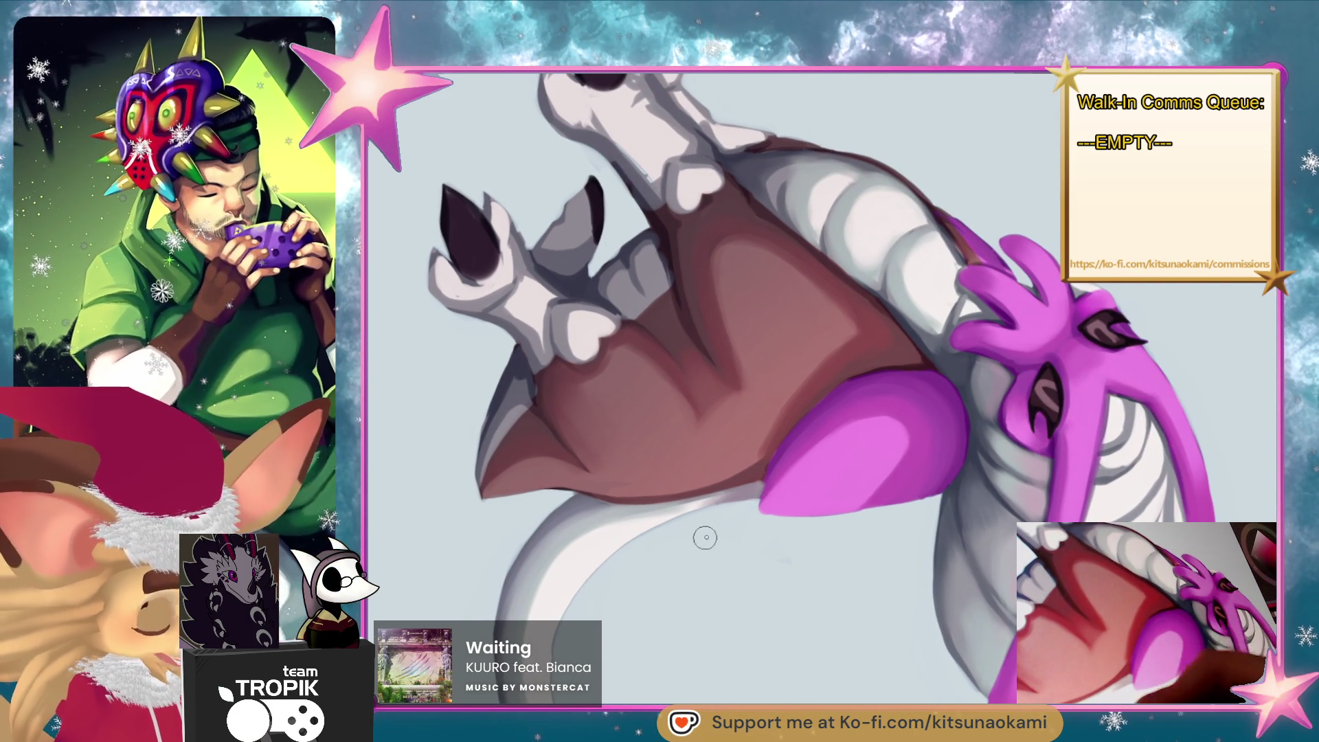
{"action": "left_click", "coordinate": [784, 439], "text": "alt"}
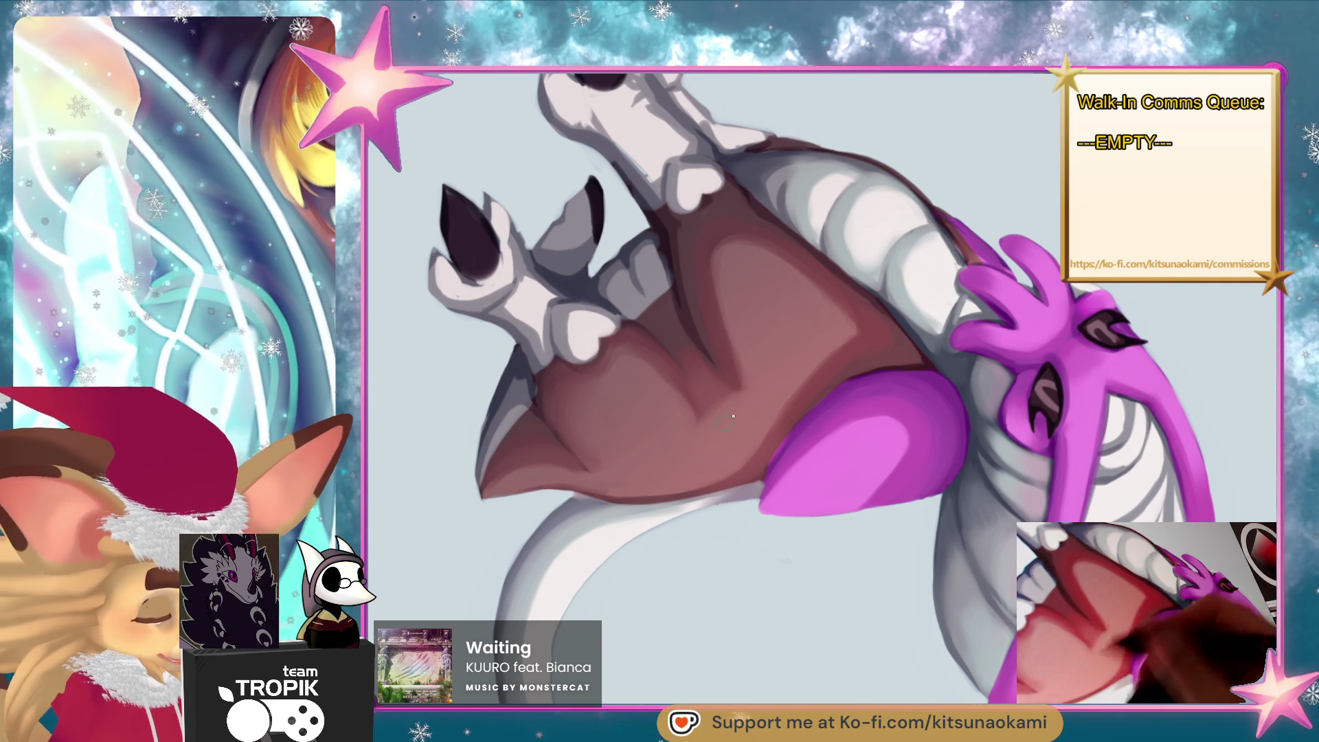
{"action": "scroll", "coordinate": [753, 279], "scroll_direction": "down", "scroll_amount": 5}
{"action": "mouse_move", "coordinate": [751, 577]}
{"action": "left_mouse_down"}
{"action": "mouse_move", "coordinate": [1072, 474]}
{"action": "mouse_move", "coordinate": [1064, 503]}
{"action": "left_mouse_up"}
{"action": "scroll", "coordinate": [1071, 474], "scroll_direction": "up", "scroll_amount": 3}
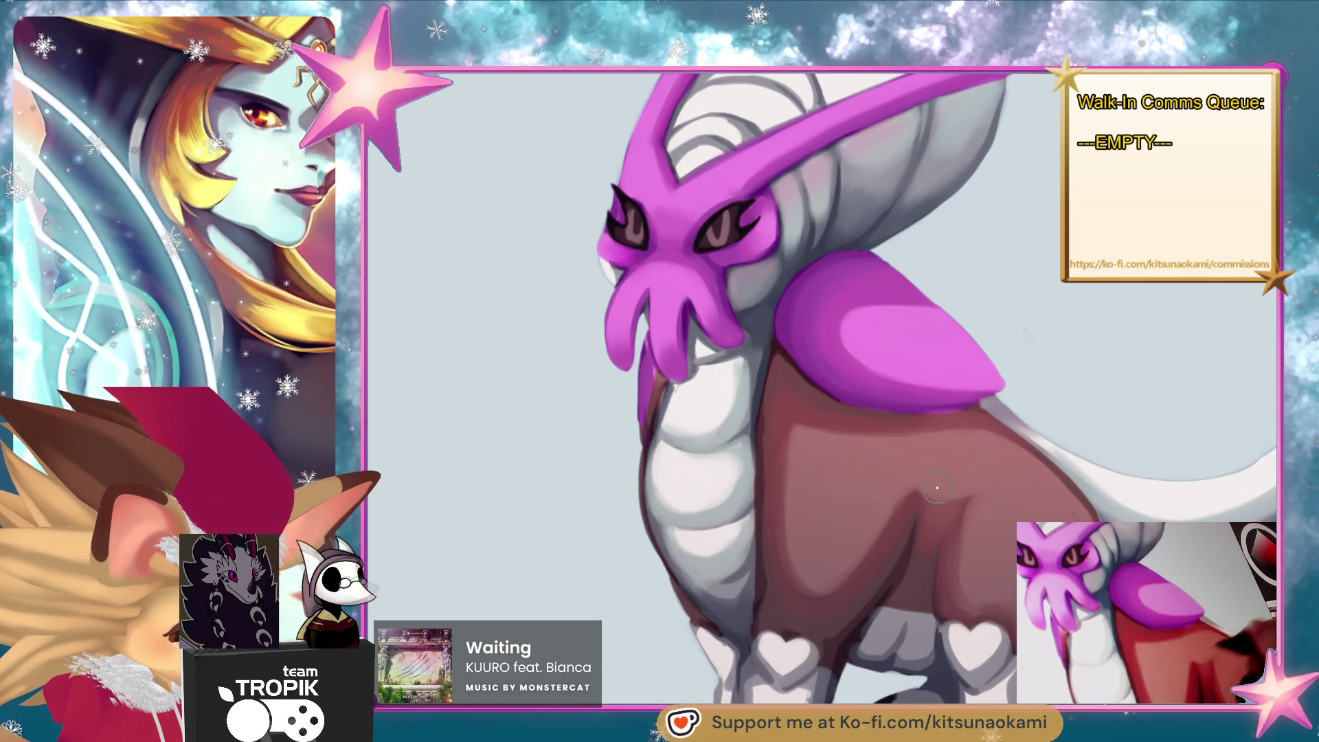
{"action": "scroll", "coordinate": [937, 488], "scroll_direction": "down", "scroll_amount": 1}
{"action": "left_click_drag", "start_coordinate": [921, 500], "coordinate": [697, 458]}
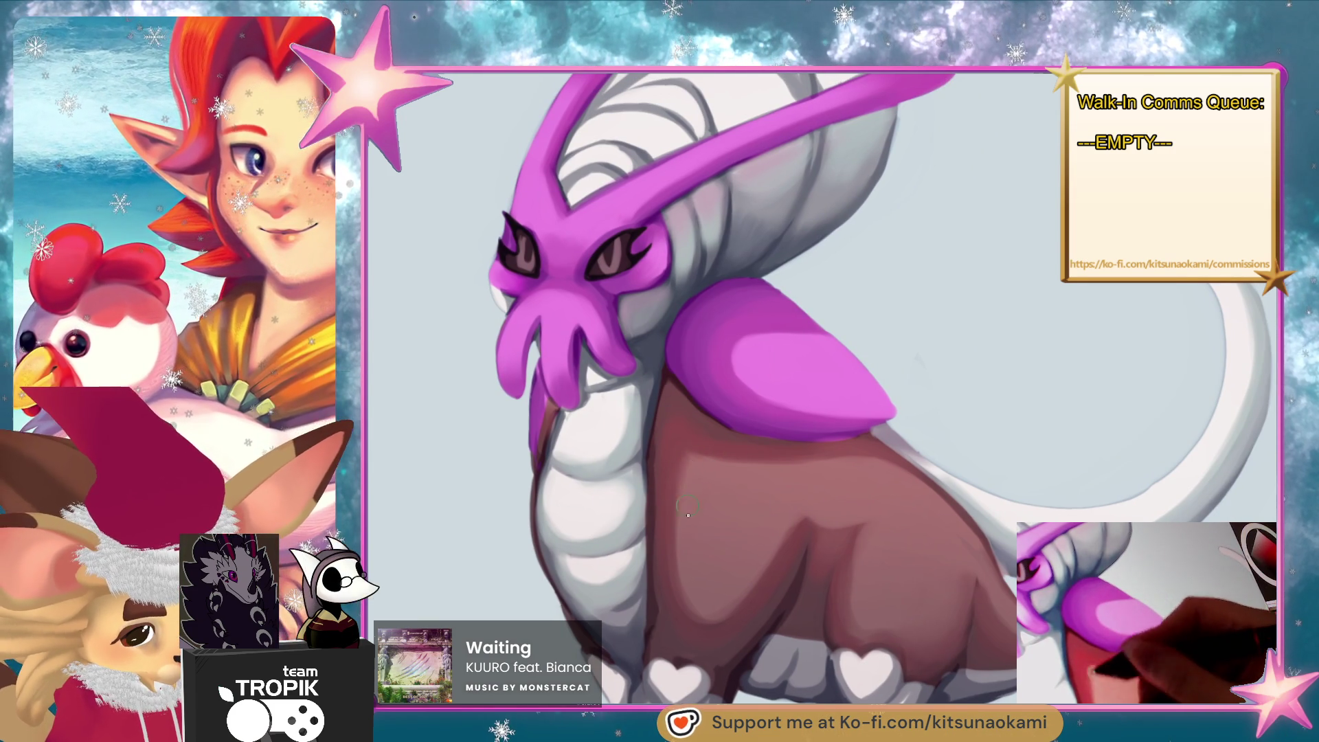
{"action": "left_click_drag", "start_coordinate": [735, 607], "coordinate": [759, 545]}
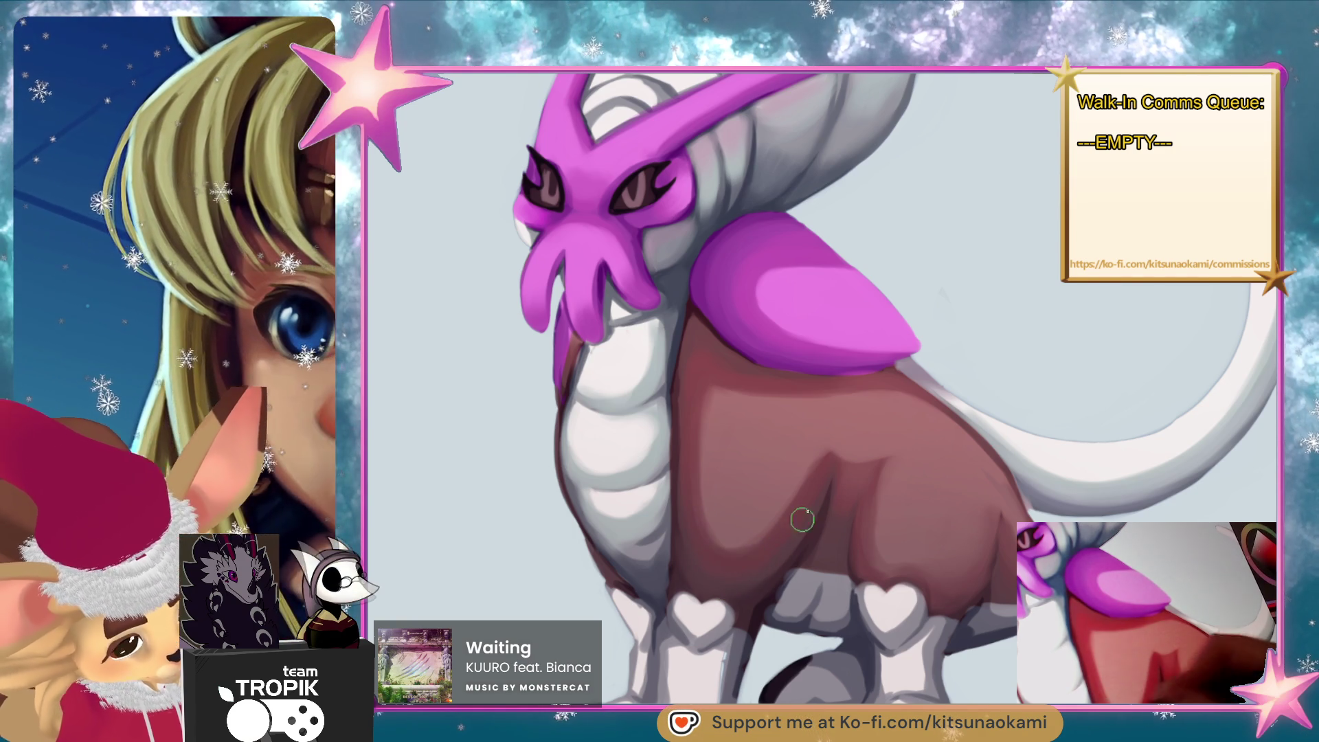
{"action": "left_click_drag", "start_coordinate": [858, 491], "coordinate": [852, 498]}
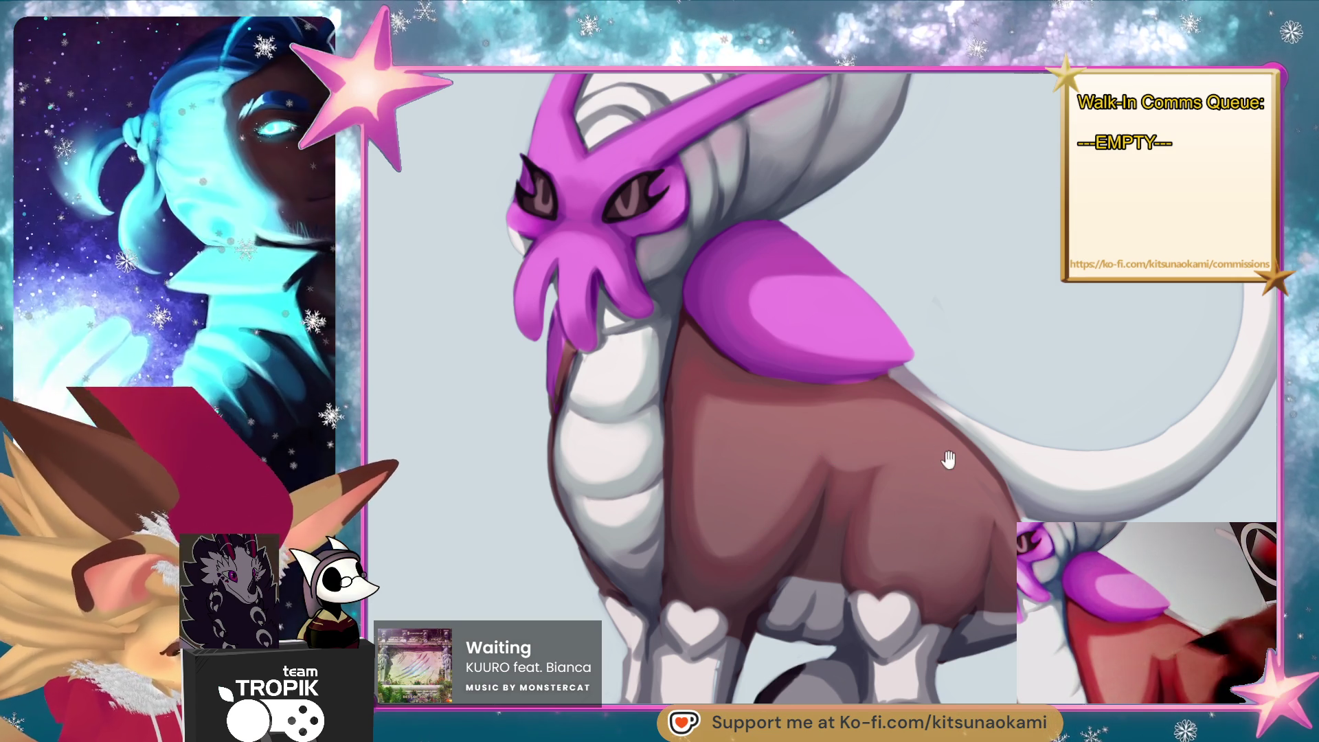
{"action": "scroll", "coordinate": [948, 460], "scroll_direction": "down", "scroll_amount": 5}
{"action": "scroll", "coordinate": [883, 524], "scroll_direction": "up", "scroll_amount": 5}
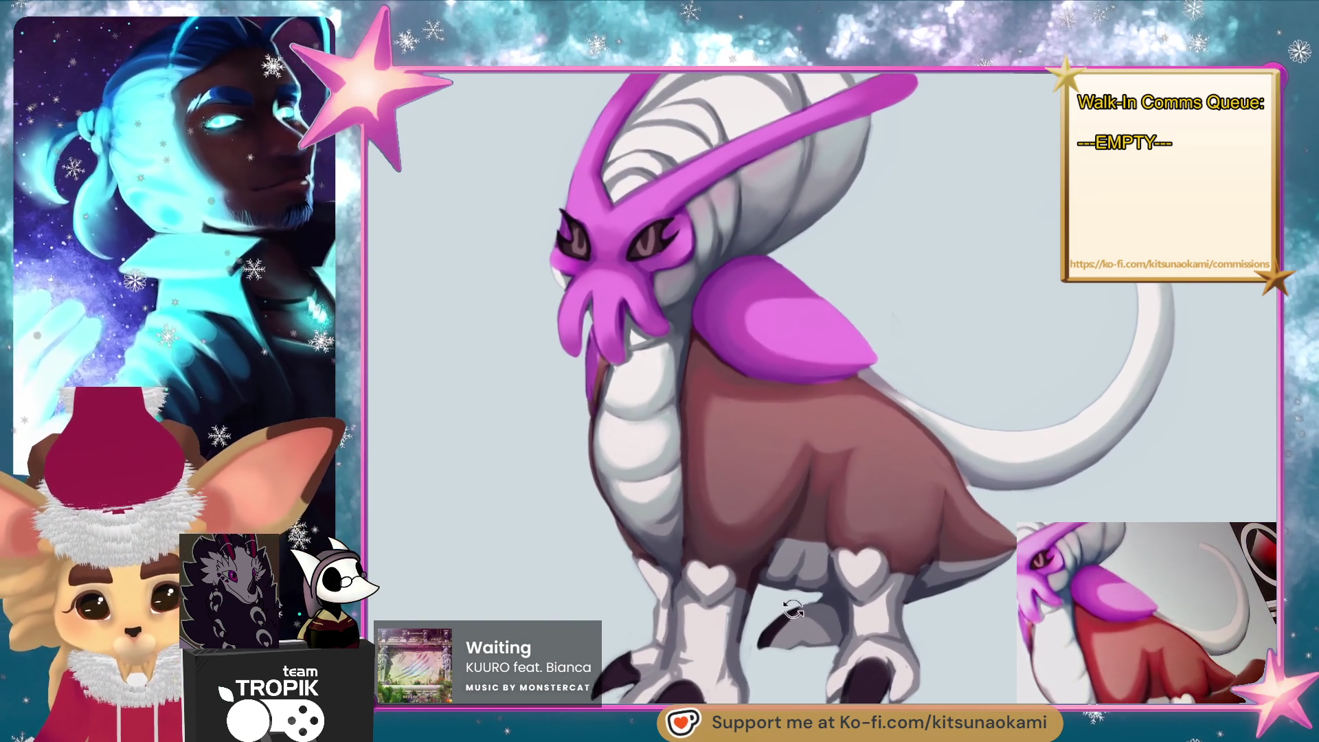
{"action": "left_click_drag", "start_coordinate": [793, 609], "coordinate": [824, 622]}
{"action": "mouse_move", "coordinate": [884, 542]}
{"action": "left_mouse_down"}
{"action": "mouse_move", "coordinate": [824, 564]}
{"action": "mouse_move", "coordinate": [1027, 451]}
{"action": "left_mouse_up"}
{"action": "scroll", "coordinate": [1028, 452], "scroll_direction": "down", "scroll_amount": 2}
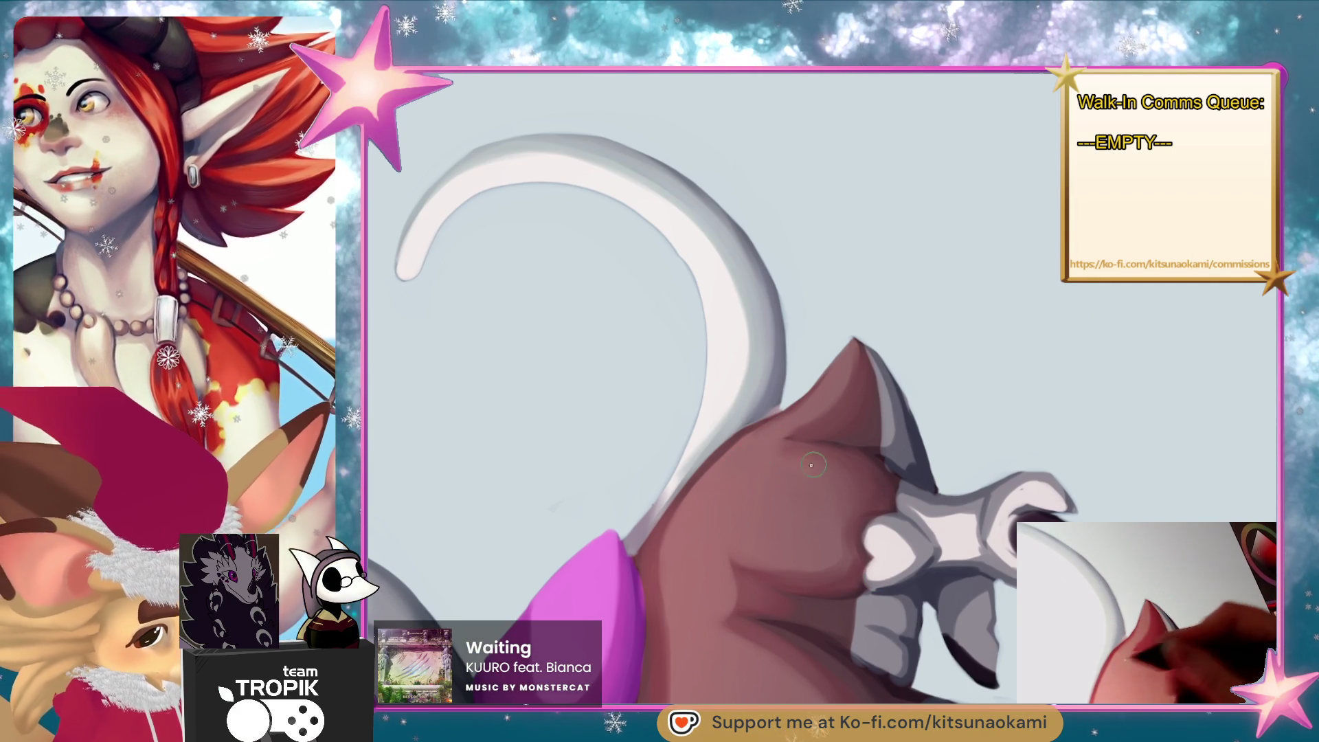
{"action": "mouse_move", "coordinate": [715, 499]}
{"action": "left_mouse_down"}
{"action": "mouse_move", "coordinate": [674, 474]}
{"action": "mouse_move", "coordinate": [769, 412]}
{"action": "left_mouse_up"}
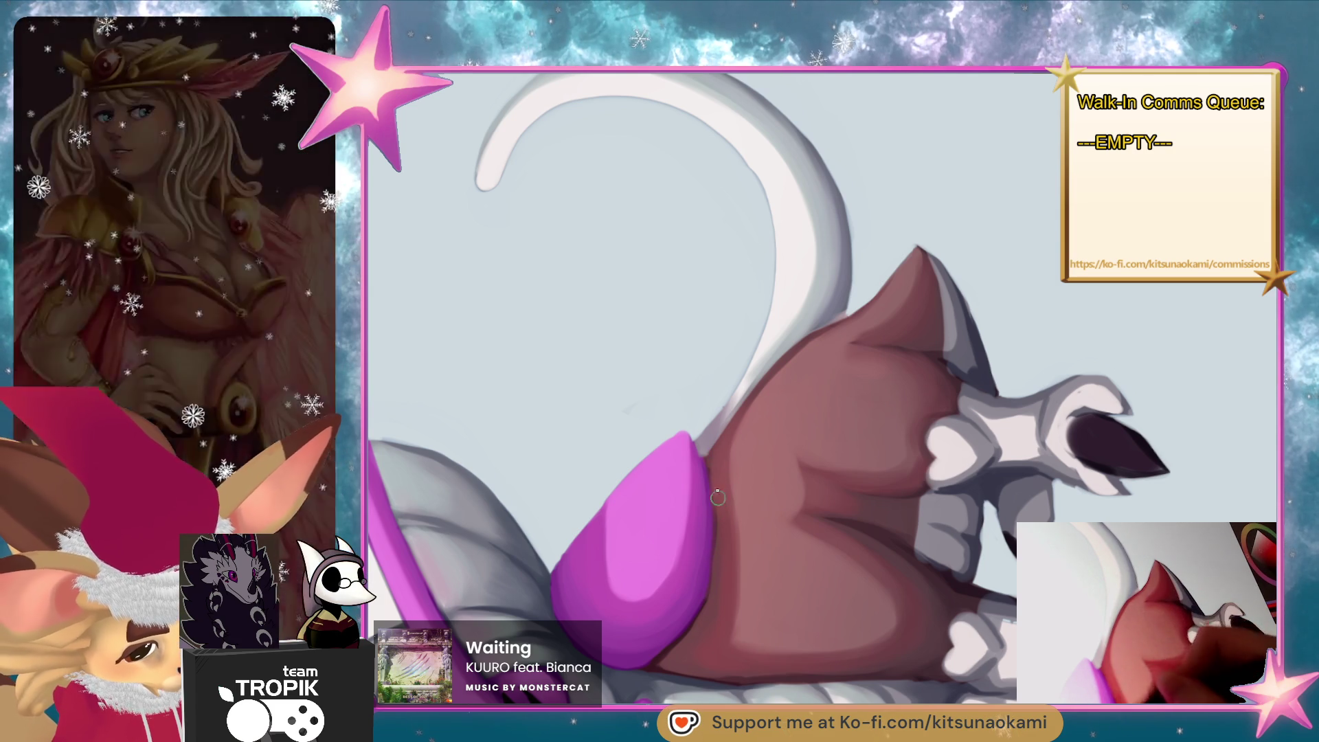
{"action": "mouse_move", "coordinate": [797, 443]}
{"action": "left_mouse_down"}
{"action": "mouse_move", "coordinate": [775, 616]}
{"action": "mouse_move", "coordinate": [790, 632]}
{"action": "mouse_move", "coordinate": [948, 633]}
{"action": "mouse_move", "coordinate": [1000, 580]}
{"action": "mouse_move", "coordinate": [1031, 618]}
{"action": "left_mouse_up"}
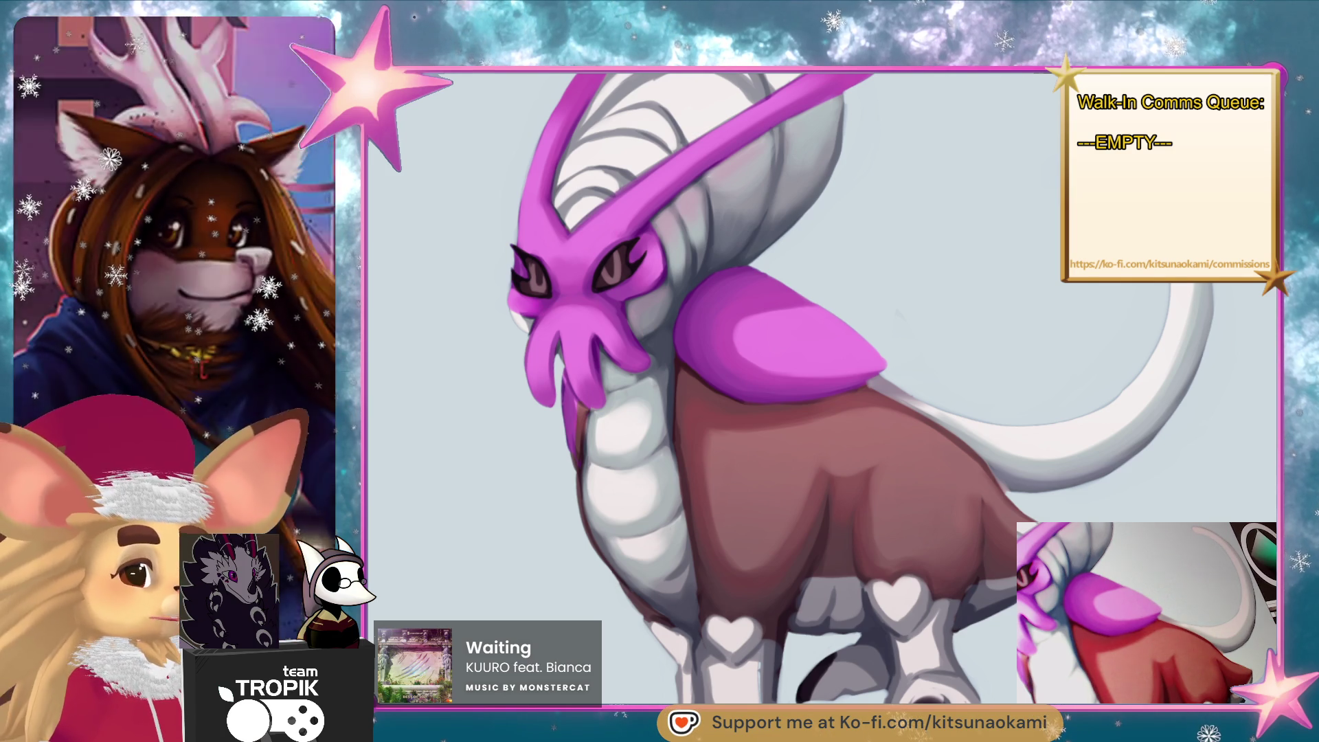
Tilt the view onto the ribbed helmet and paint lighter strokes along its left inner edge.
{"action": "mouse_move", "coordinate": [946, 330]}
{"action": "left_mouse_down"}
{"action": "mouse_move", "coordinate": [963, 462]}
{"action": "mouse_move", "coordinate": [992, 534]}
{"action": "mouse_move", "coordinate": [986, 495]}
{"action": "mouse_move", "coordinate": [955, 569]}
{"action": "mouse_move", "coordinate": [938, 560]}
{"action": "mouse_move", "coordinate": [1029, 502]}
{"action": "mouse_move", "coordinate": [703, 360]}
{"action": "mouse_move", "coordinate": [753, 303]}
{"action": "left_mouse_up"}
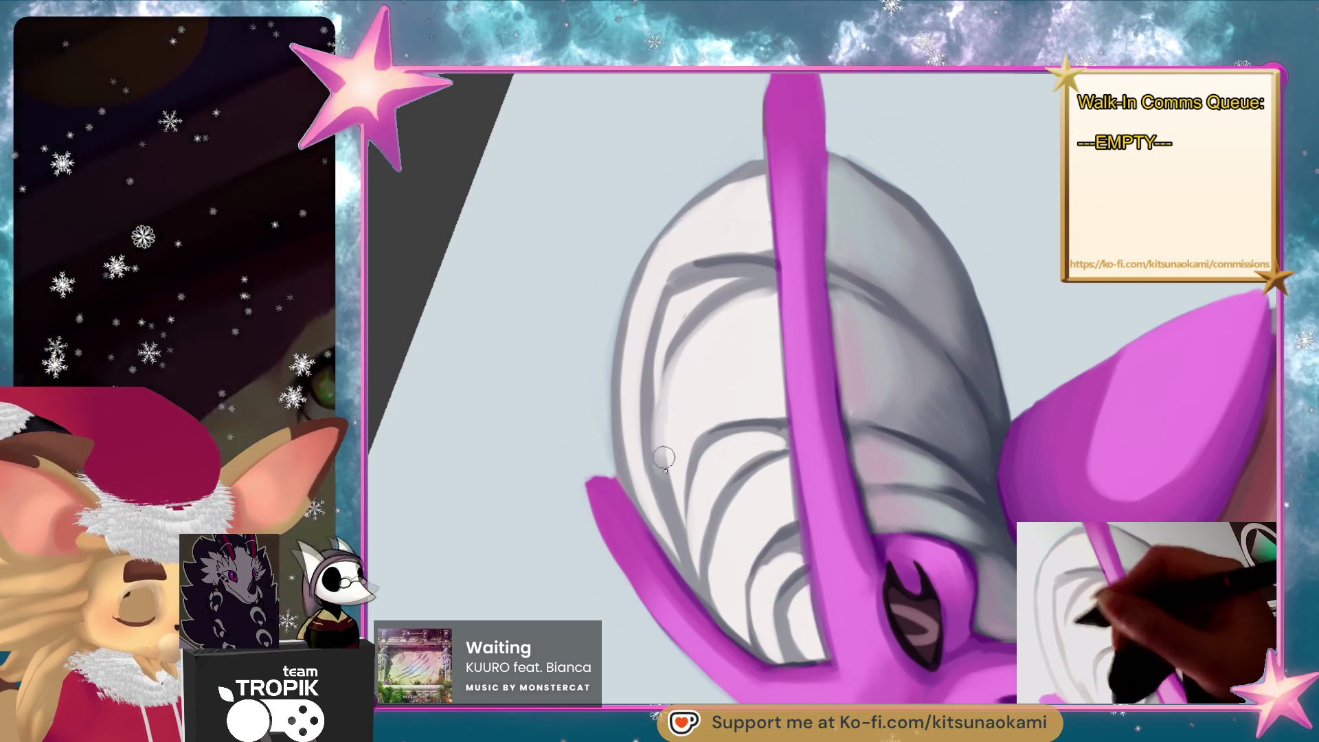
{"action": "left_click_drag", "start_coordinate": [677, 505], "coordinate": [658, 354]}
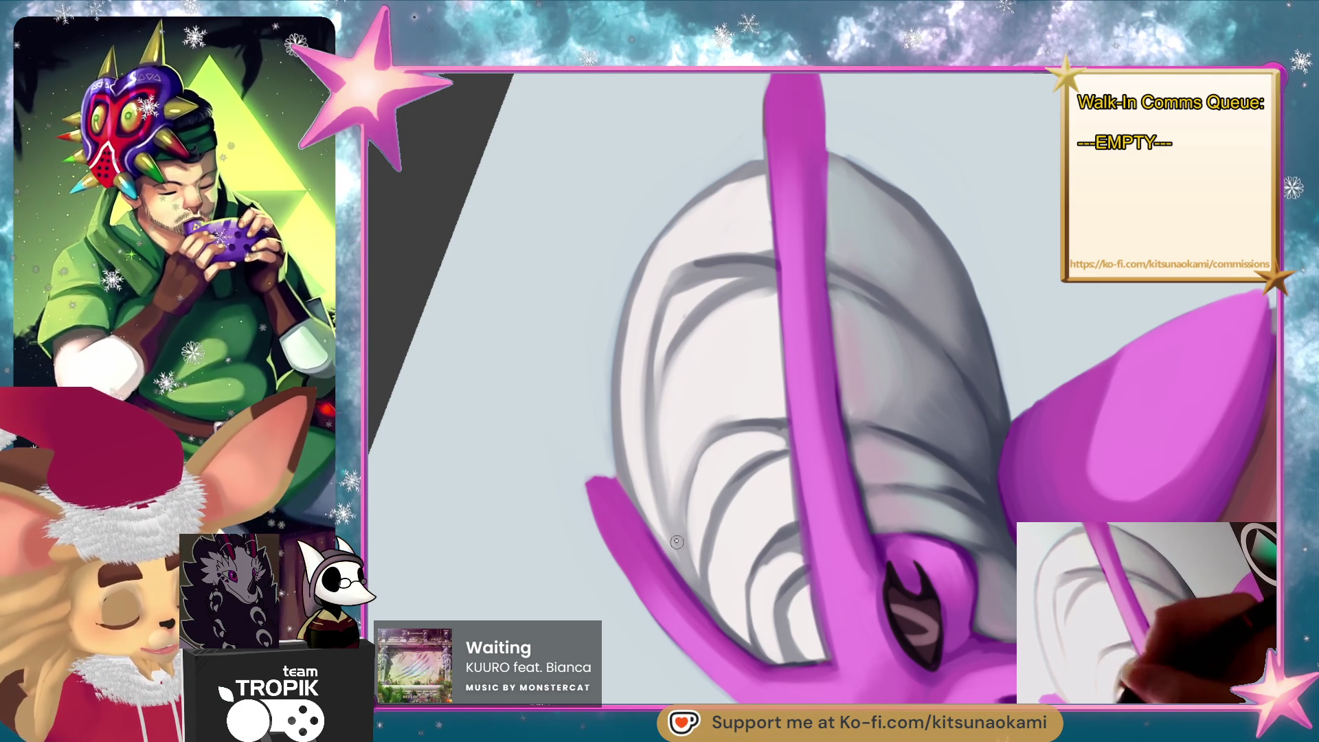
{"action": "mouse_move", "coordinate": [676, 542]}
{"action": "left_mouse_down"}
{"action": "mouse_move", "coordinate": [663, 392]}
{"action": "mouse_move", "coordinate": [687, 383]}
{"action": "left_mouse_up"}
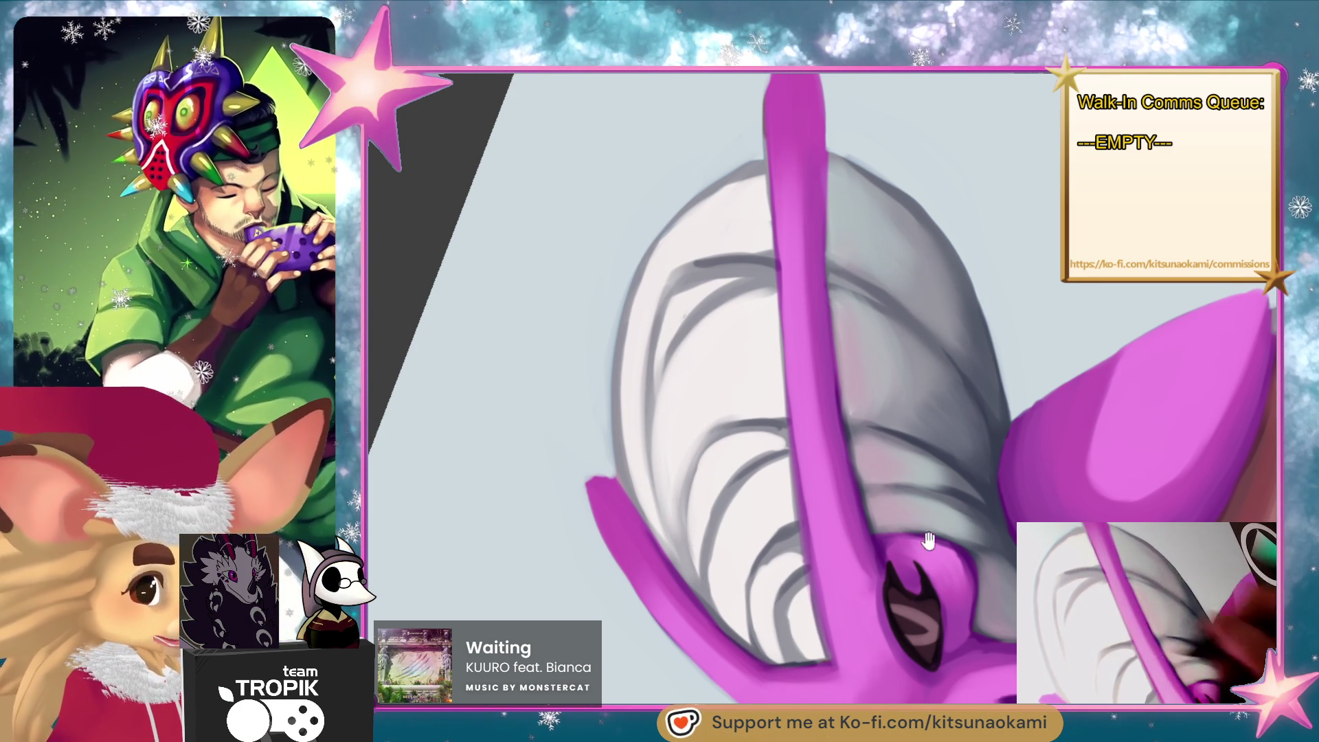
{"action": "mouse_move", "coordinate": [728, 309]}
{"action": "left_mouse_down"}
{"action": "mouse_move", "coordinate": [955, 598]}
{"action": "mouse_move", "coordinate": [797, 653]}
{"action": "mouse_move", "coordinate": [948, 380]}
{"action": "left_mouse_up"}
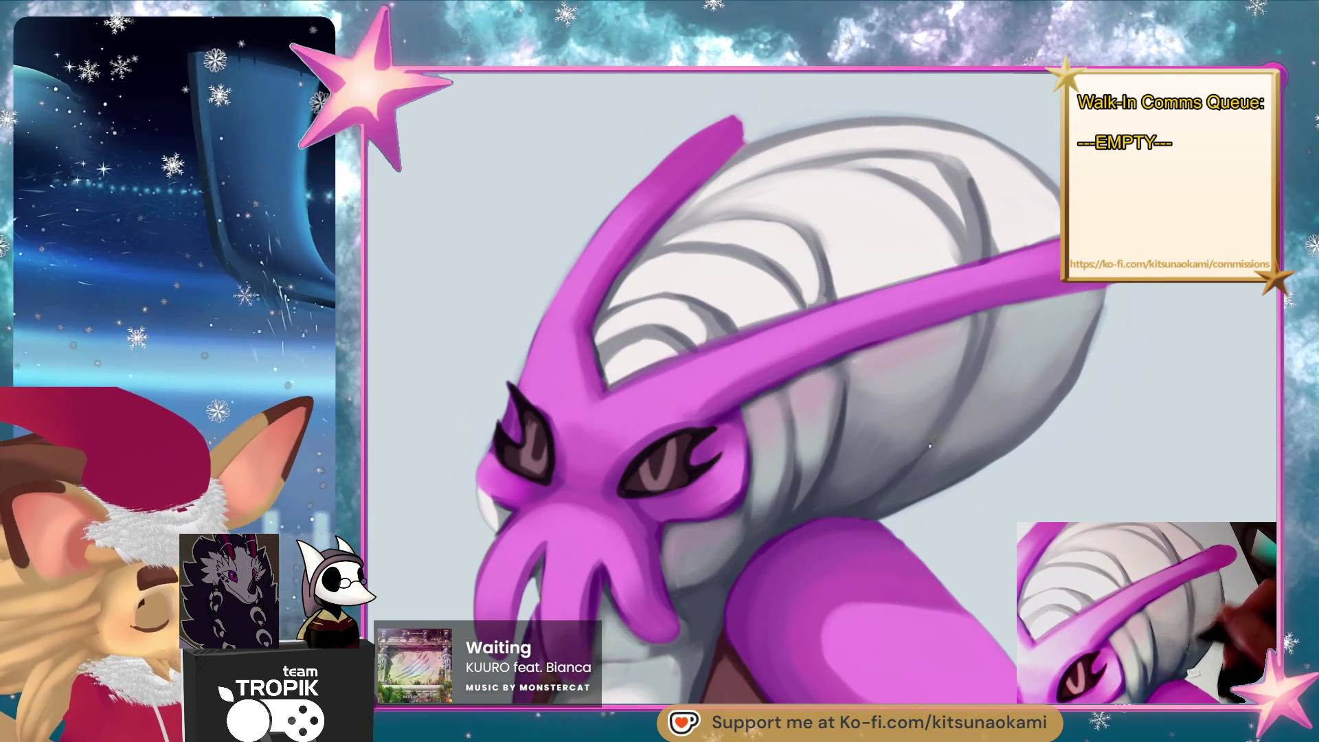
{"action": "mouse_move", "coordinate": [954, 393]}
{"action": "left_mouse_down"}
{"action": "mouse_move", "coordinate": [854, 495]}
{"action": "mouse_move", "coordinate": [803, 380]}
{"action": "left_mouse_up"}
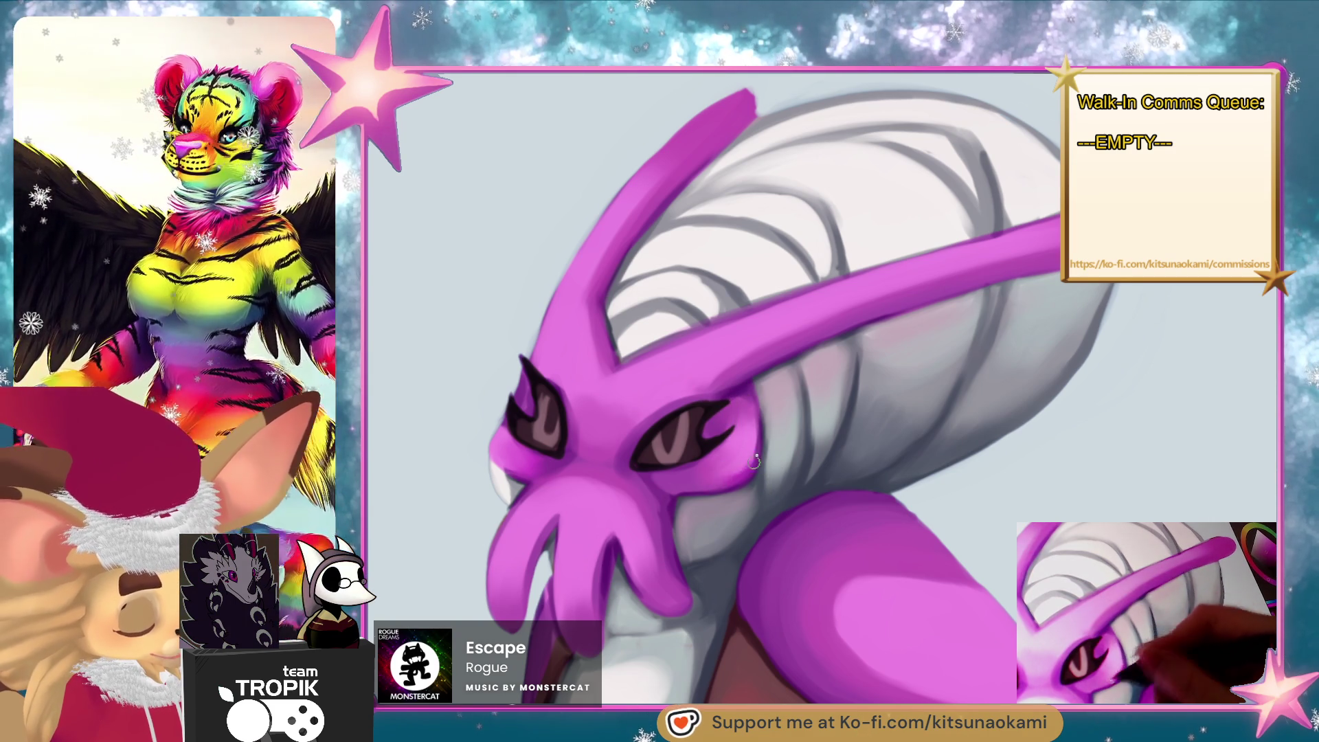
Bring the horns into view, sample a dark grey from the helmet, then zoom out to the whole creature.
{"action": "scroll", "coordinate": [733, 481], "scroll_direction": "down", "scroll_amount": 5}
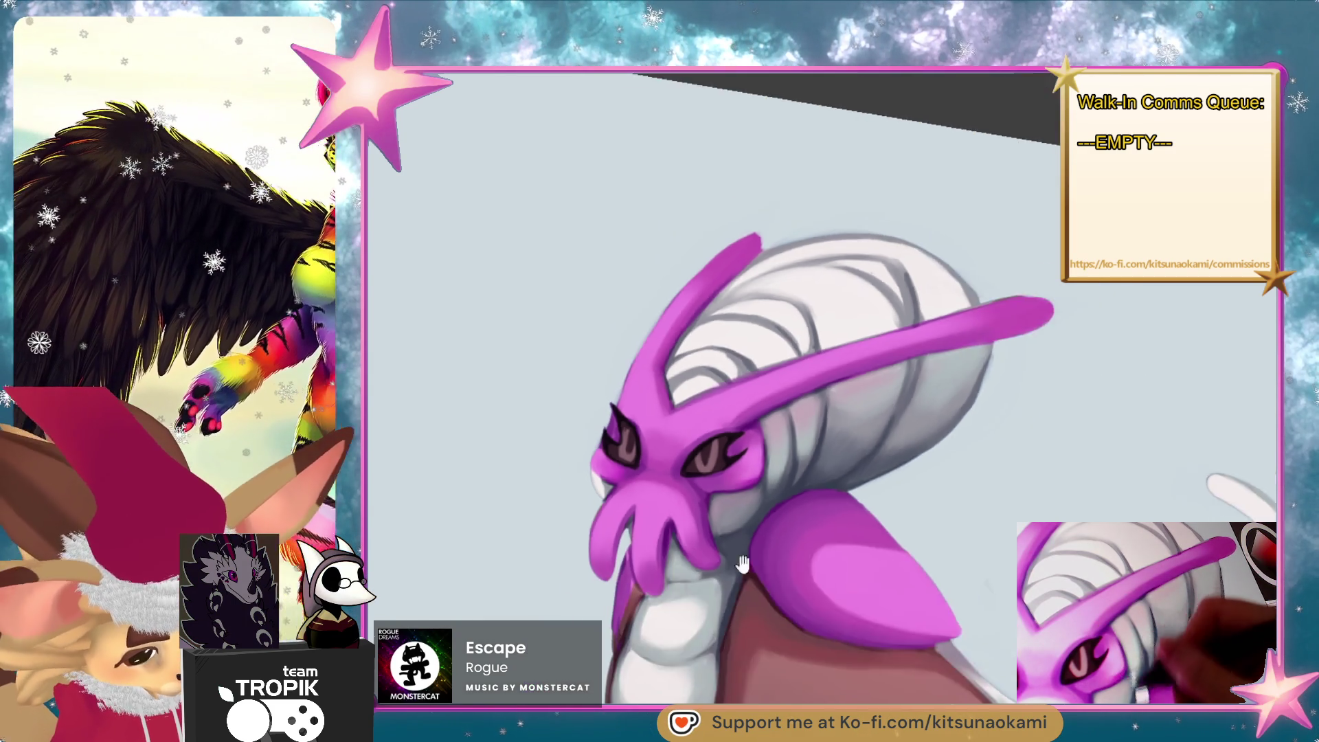
{"action": "scroll", "coordinate": [753, 300], "scroll_direction": "up", "scroll_amount": 4}
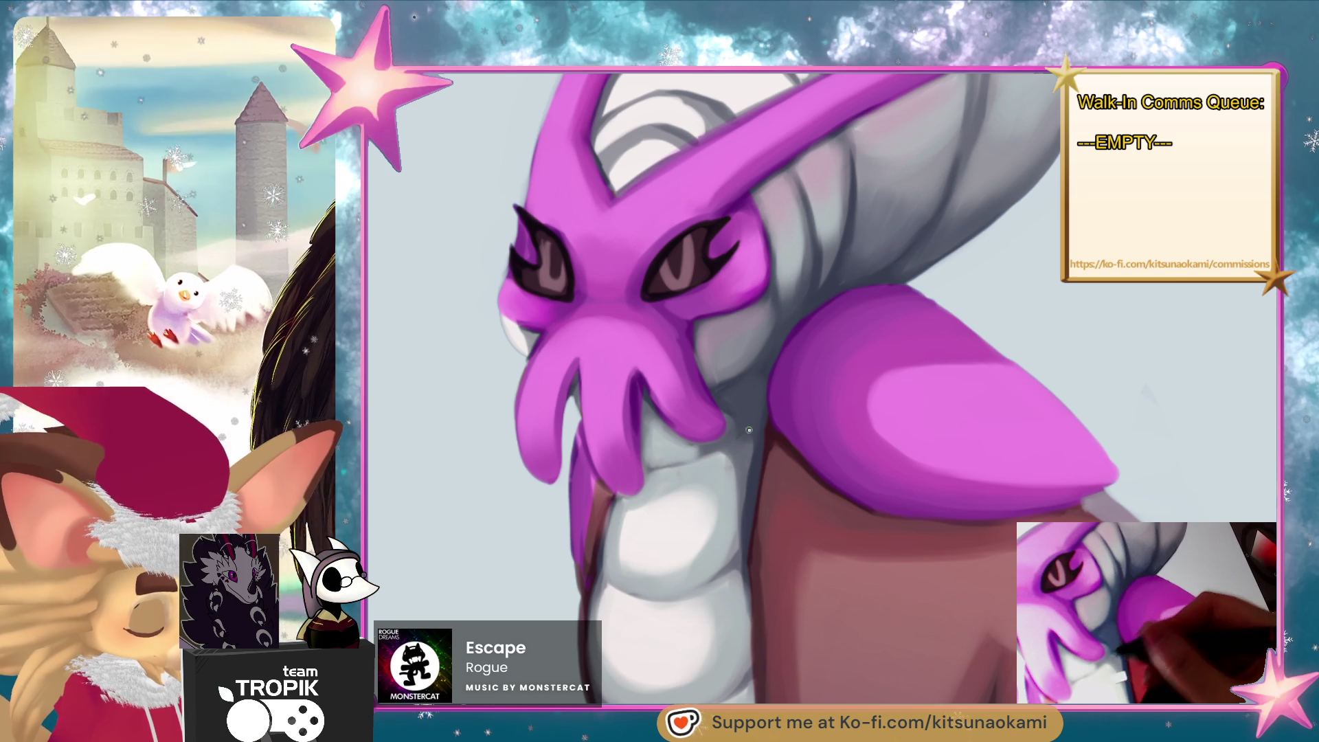
{"action": "mouse_move", "coordinate": [738, 394]}
{"action": "left_mouse_down"}
{"action": "mouse_move", "coordinate": [731, 456]}
{"action": "mouse_move", "coordinate": [680, 501]}
{"action": "mouse_move", "coordinate": [680, 480]}
{"action": "mouse_move", "coordinate": [695, 590]}
{"action": "mouse_move", "coordinate": [707, 571]}
{"action": "left_mouse_up"}
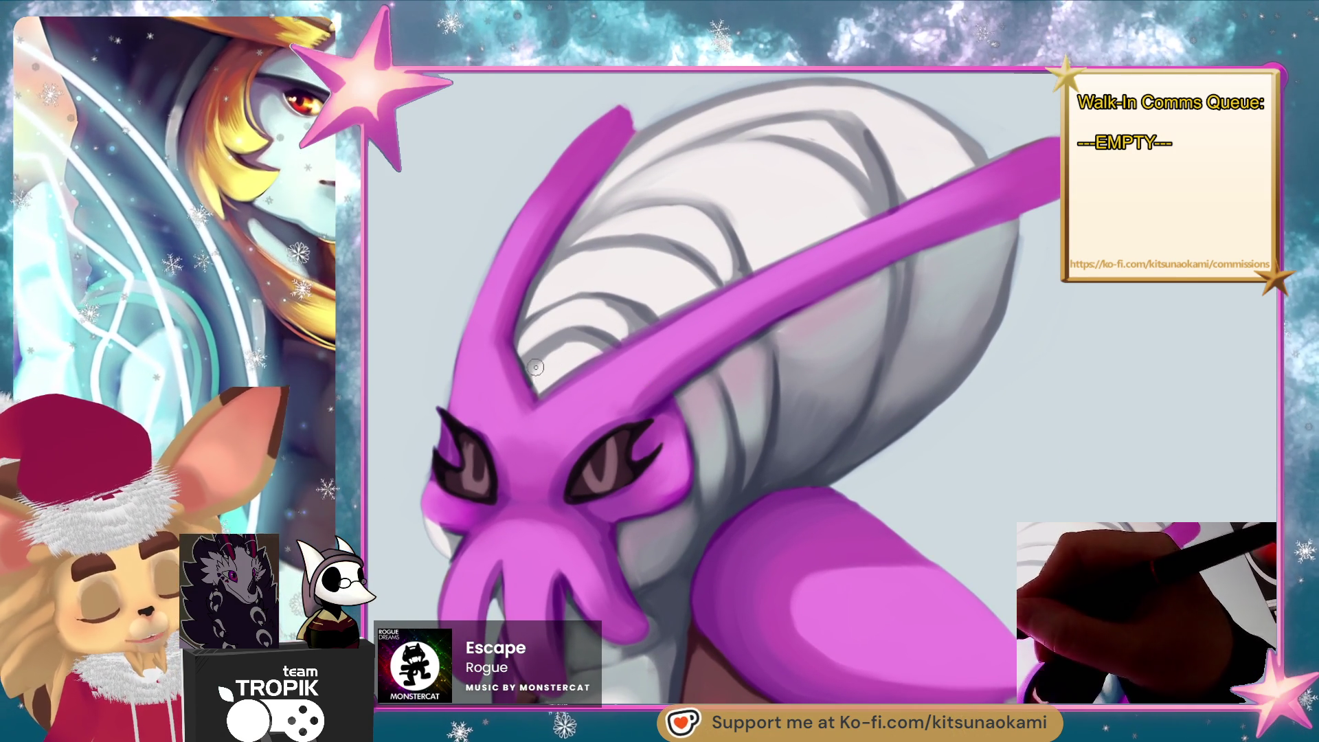
{"action": "mouse_move", "coordinate": [605, 318]}
{"action": "left_mouse_down"}
{"action": "mouse_move", "coordinate": [675, 326]}
{"action": "mouse_move", "coordinate": [711, 393]}
{"action": "left_mouse_up"}
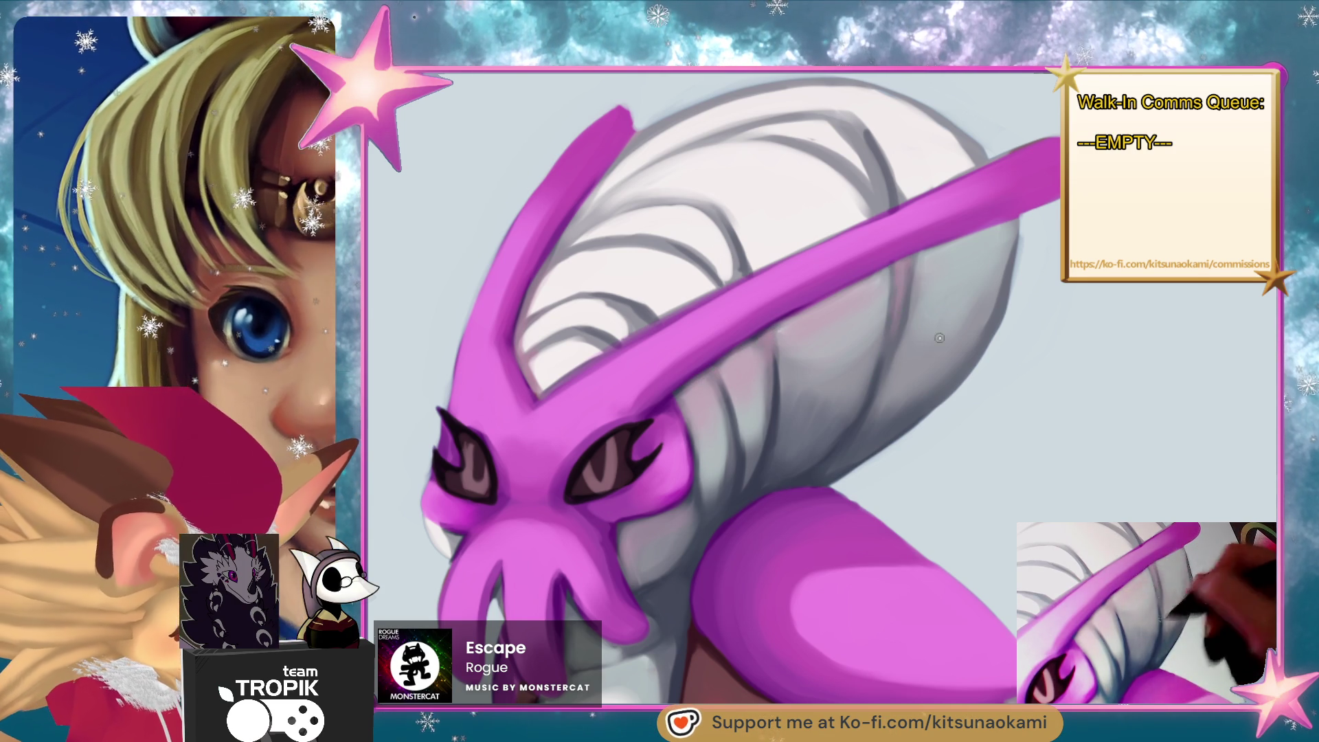
{"action": "scroll", "coordinate": [894, 331], "scroll_direction": "down", "scroll_amount": 2}
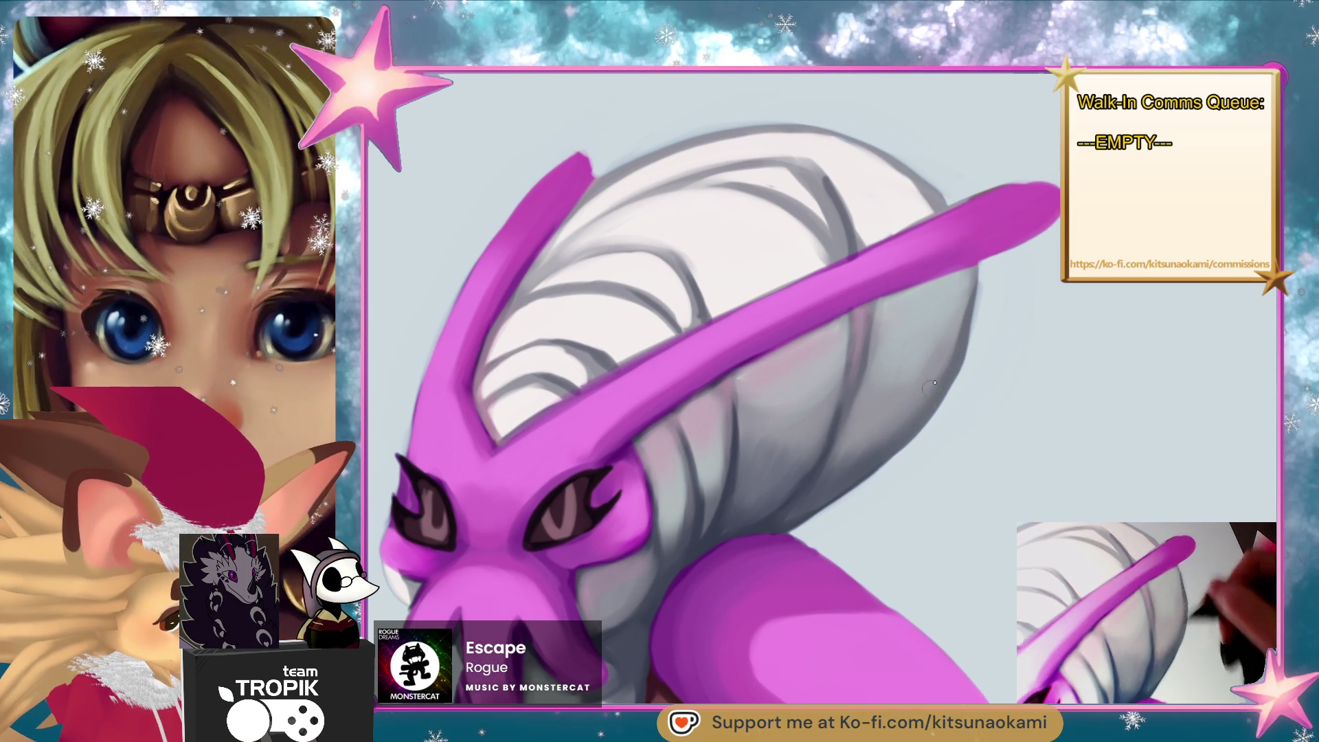
{"action": "scroll", "coordinate": [935, 448], "scroll_direction": "down", "scroll_amount": 3}
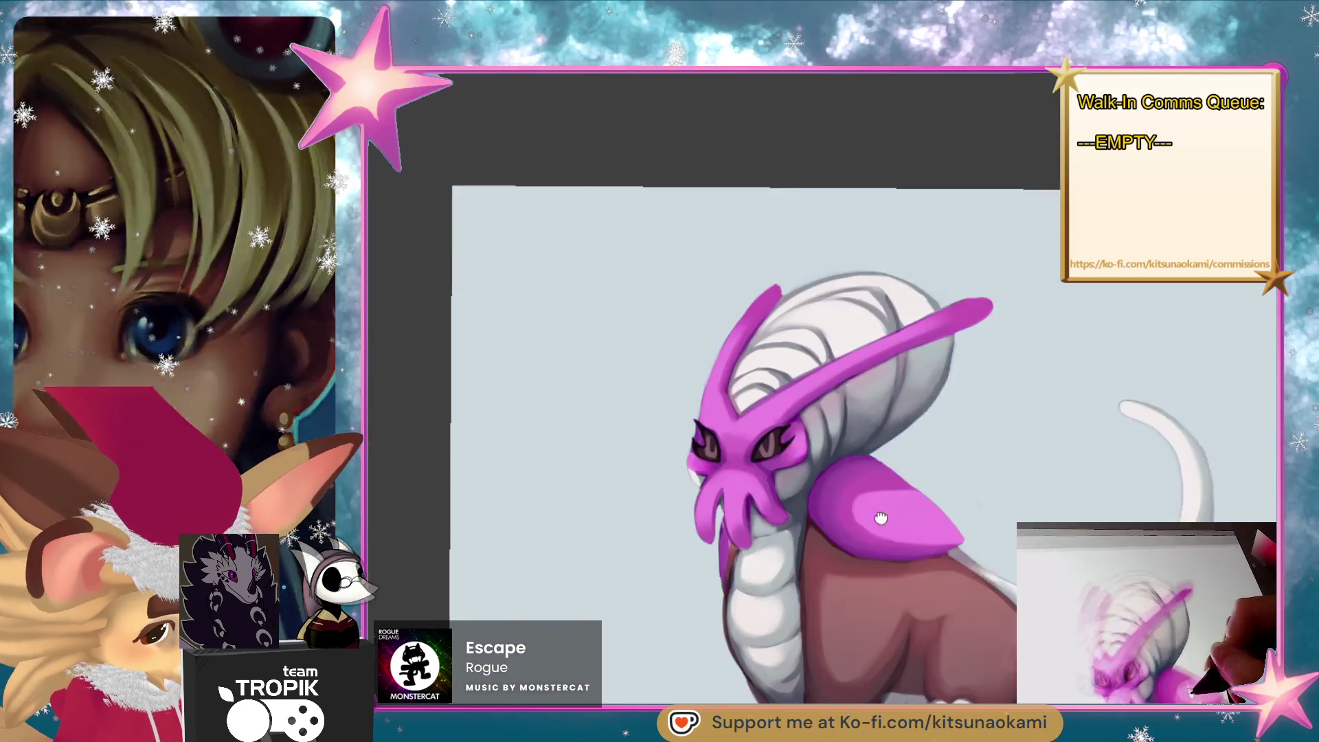
Sample a dark colour, pan so both eyes are visible, and make the brush much larger.
{"action": "scroll", "coordinate": [848, 332], "scroll_direction": "up", "scroll_amount": 3}
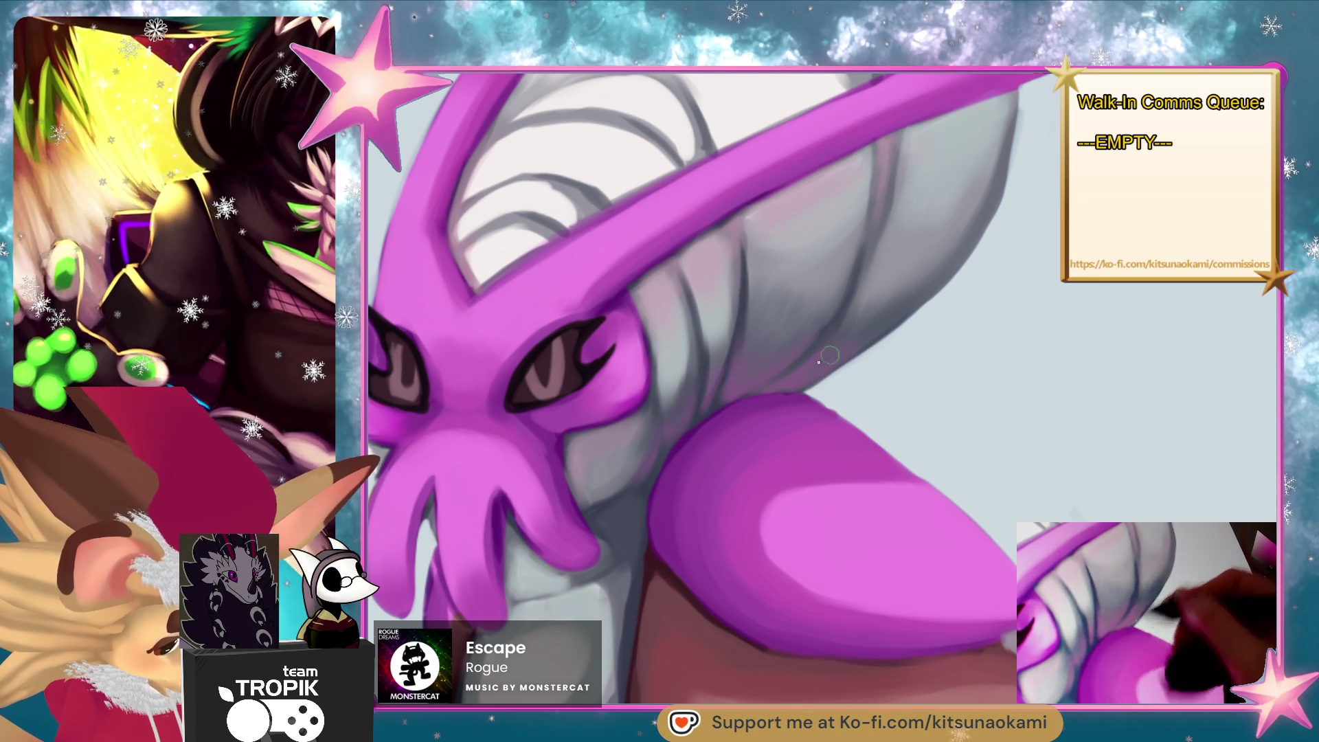
{"action": "left_click", "coordinate": [704, 354], "text": "alt"}
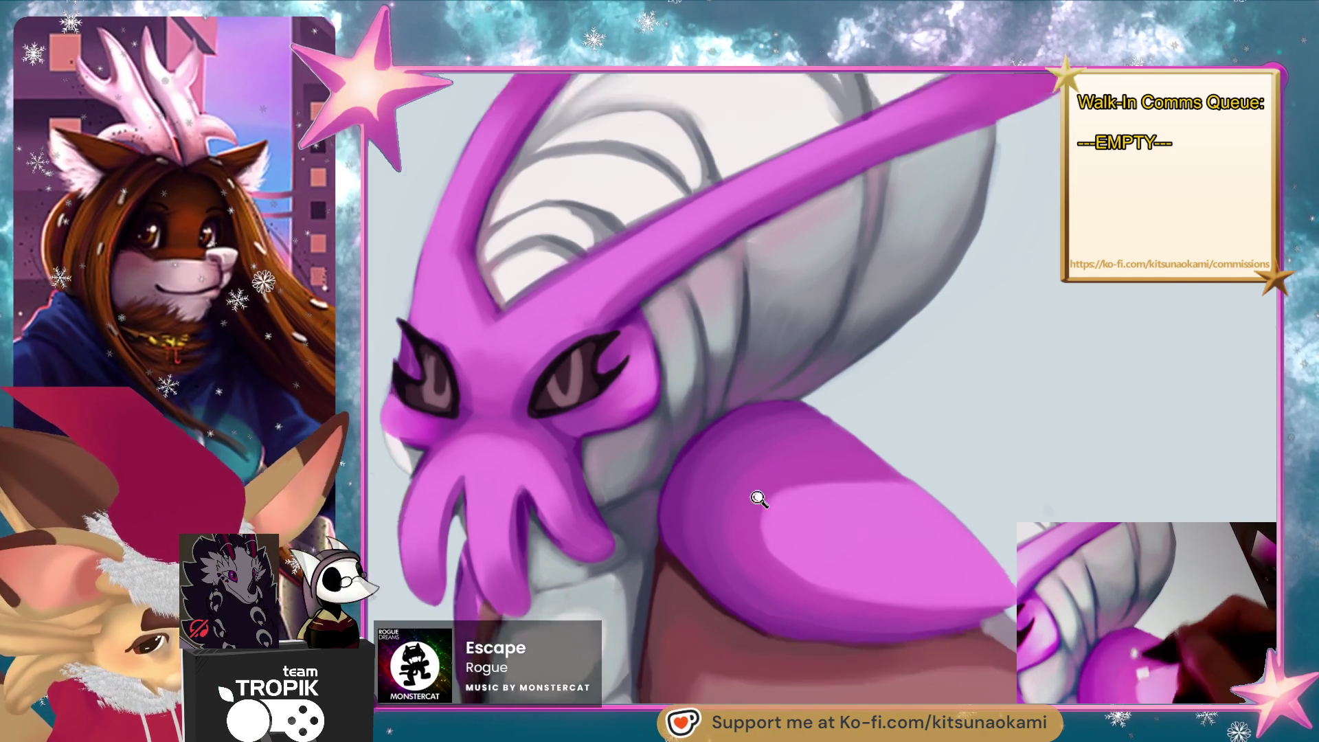
{"action": "scroll", "coordinate": [760, 501], "scroll_direction": "down", "scroll_amount": 5}
{"action": "scroll", "coordinate": [862, 516], "scroll_direction": "up", "scroll_amount": 5}
{"action": "left_click_drag", "start_coordinate": [863, 516], "coordinate": [833, 546]}
{"action": "scroll", "coordinate": [833, 546], "scroll_direction": "down", "scroll_amount": 5}
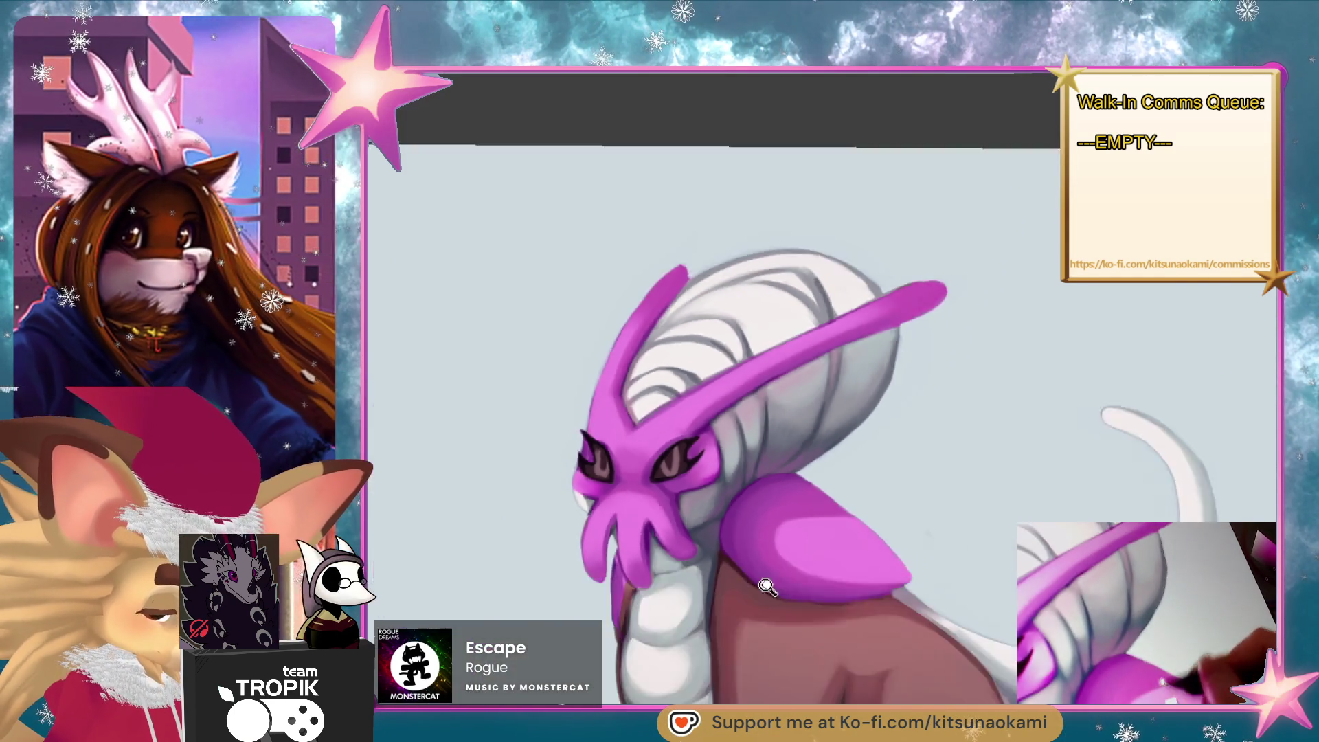
{"action": "scroll", "coordinate": [1261, 370], "scroll_direction": "up", "scroll_amount": 6}
{"action": "left_click_drag", "start_coordinate": [755, 412], "coordinate": [893, 378]}
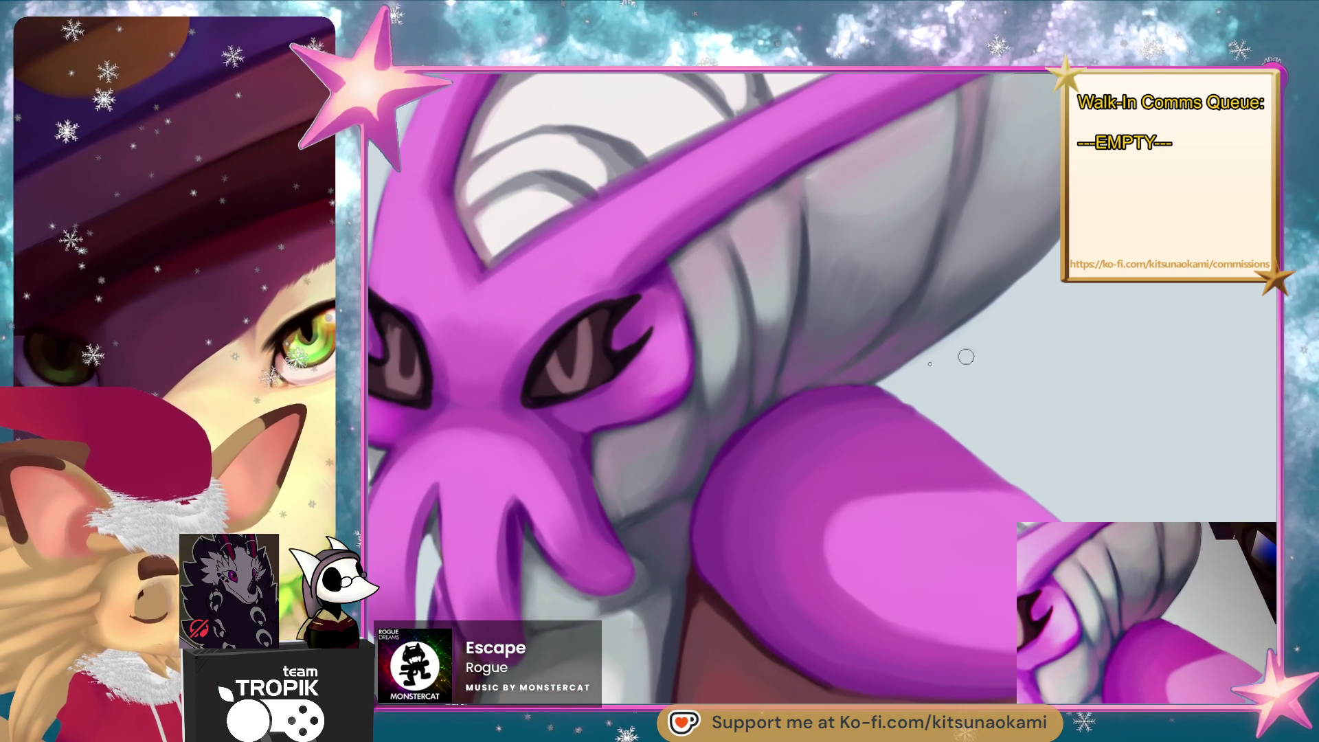
{"action": "key", "text": "bracketright"}
{"action": "key", "text": "bracketright"}
{"action": "key", "text": "bracketright"}
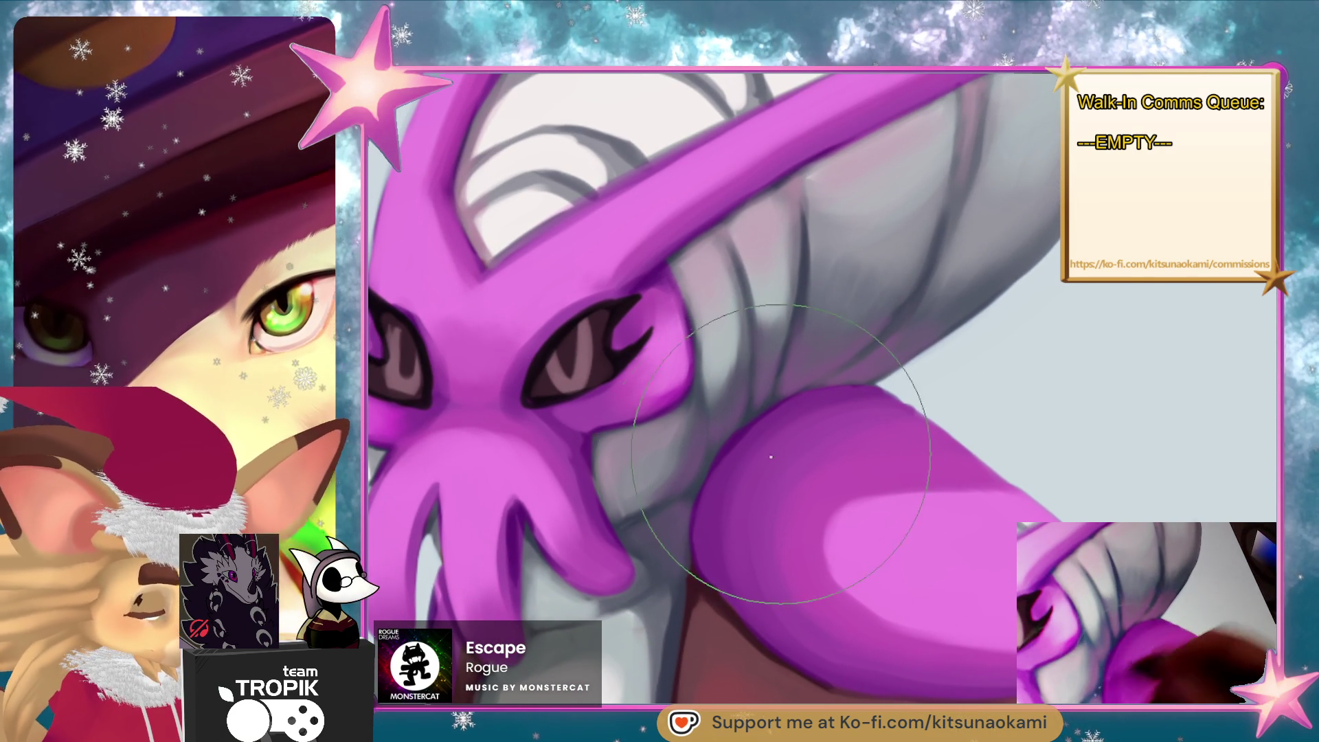
{"action": "scroll", "coordinate": [883, 530], "scroll_direction": "down", "scroll_amount": 5}
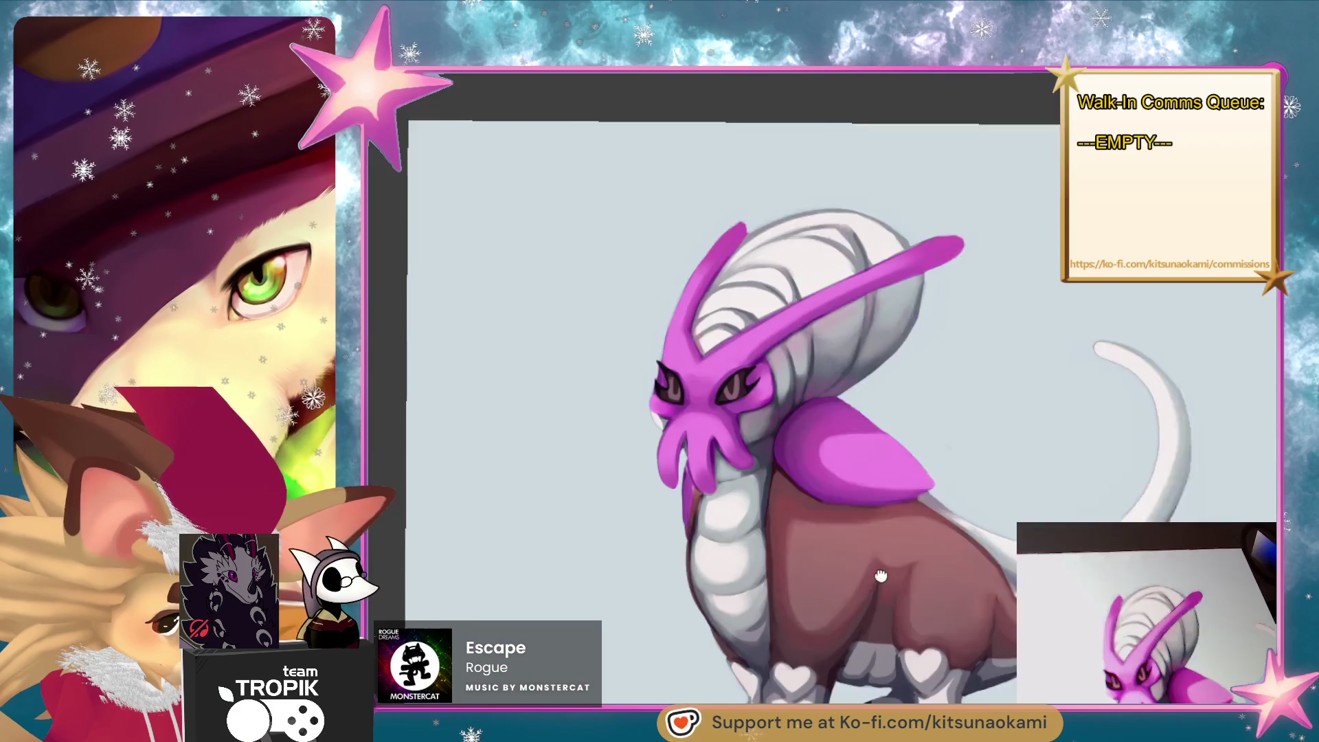
{"action": "scroll", "coordinate": [880, 576], "scroll_direction": "up", "scroll_amount": 1}
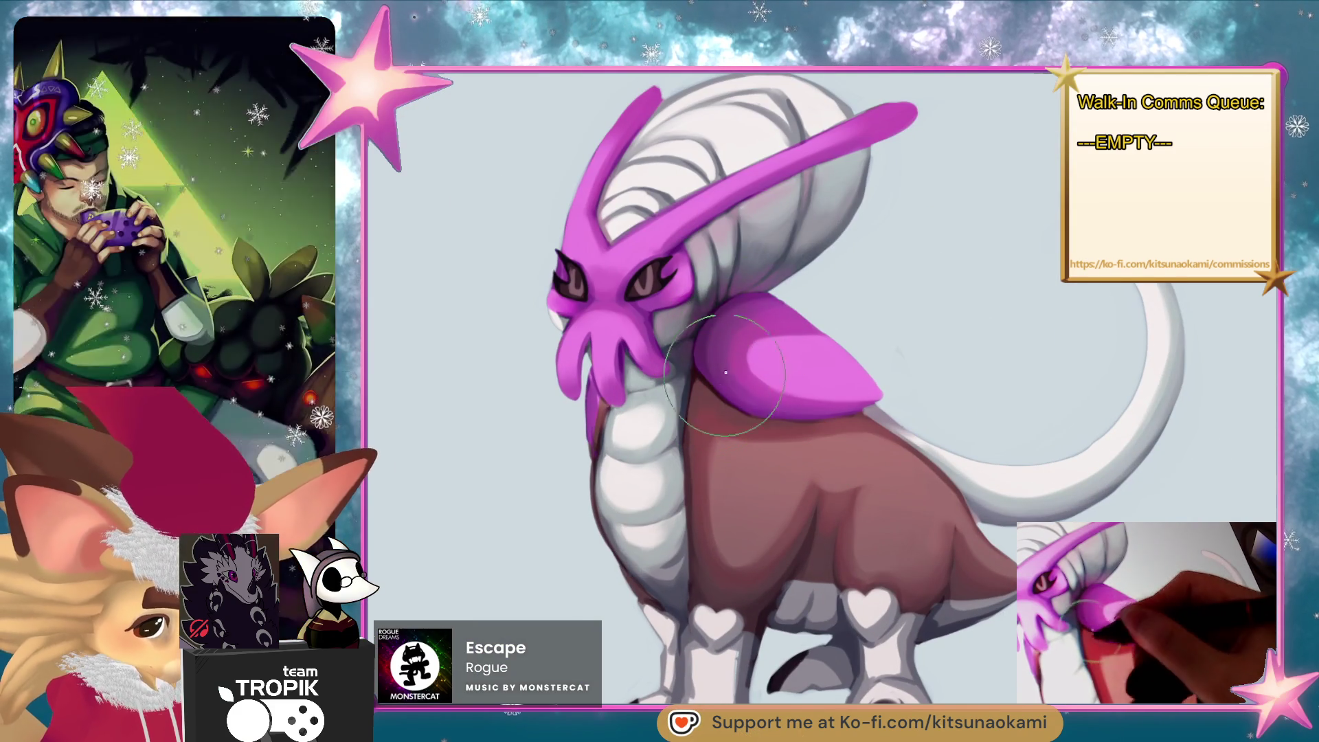
{"action": "scroll", "coordinate": [891, 567], "scroll_direction": "down", "scroll_amount": 2}
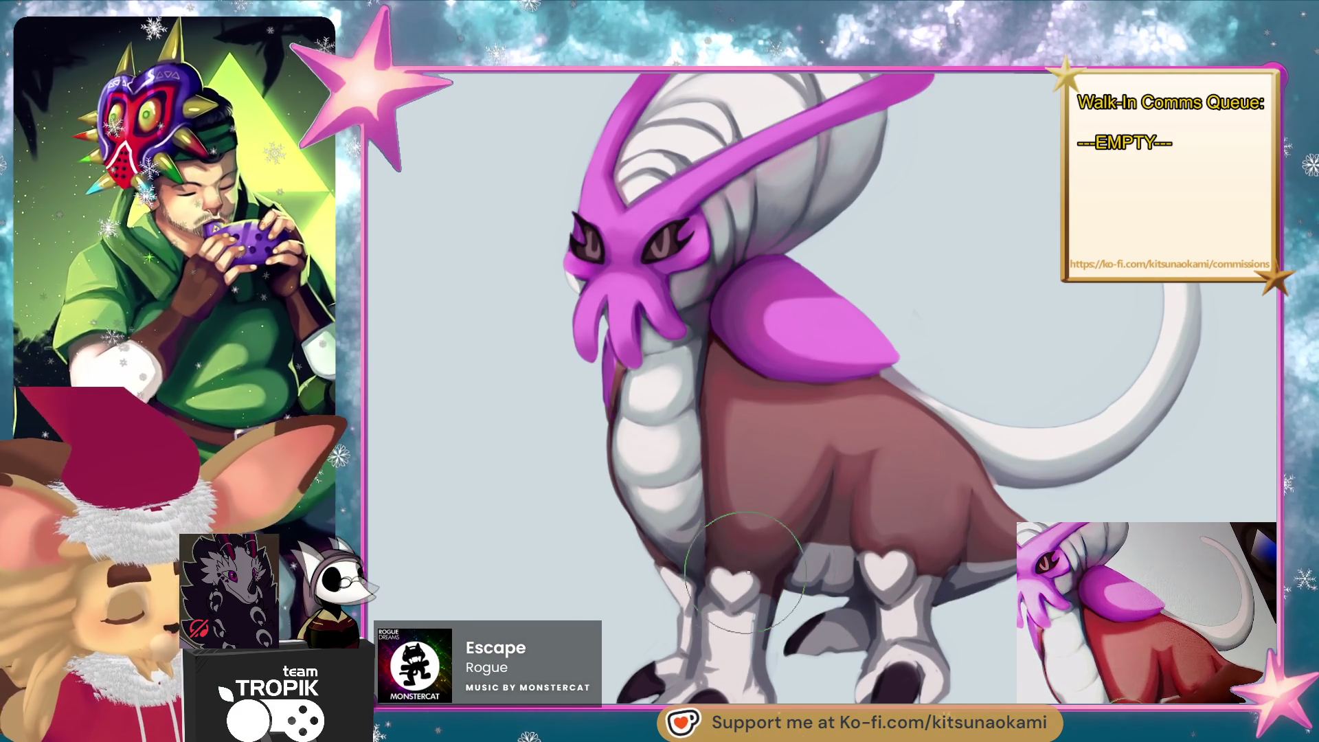
{"action": "scroll", "coordinate": [748, 571], "scroll_direction": "down", "scroll_amount": 5}
{"action": "scroll", "coordinate": [802, 623], "scroll_direction": "up", "scroll_amount": 1}
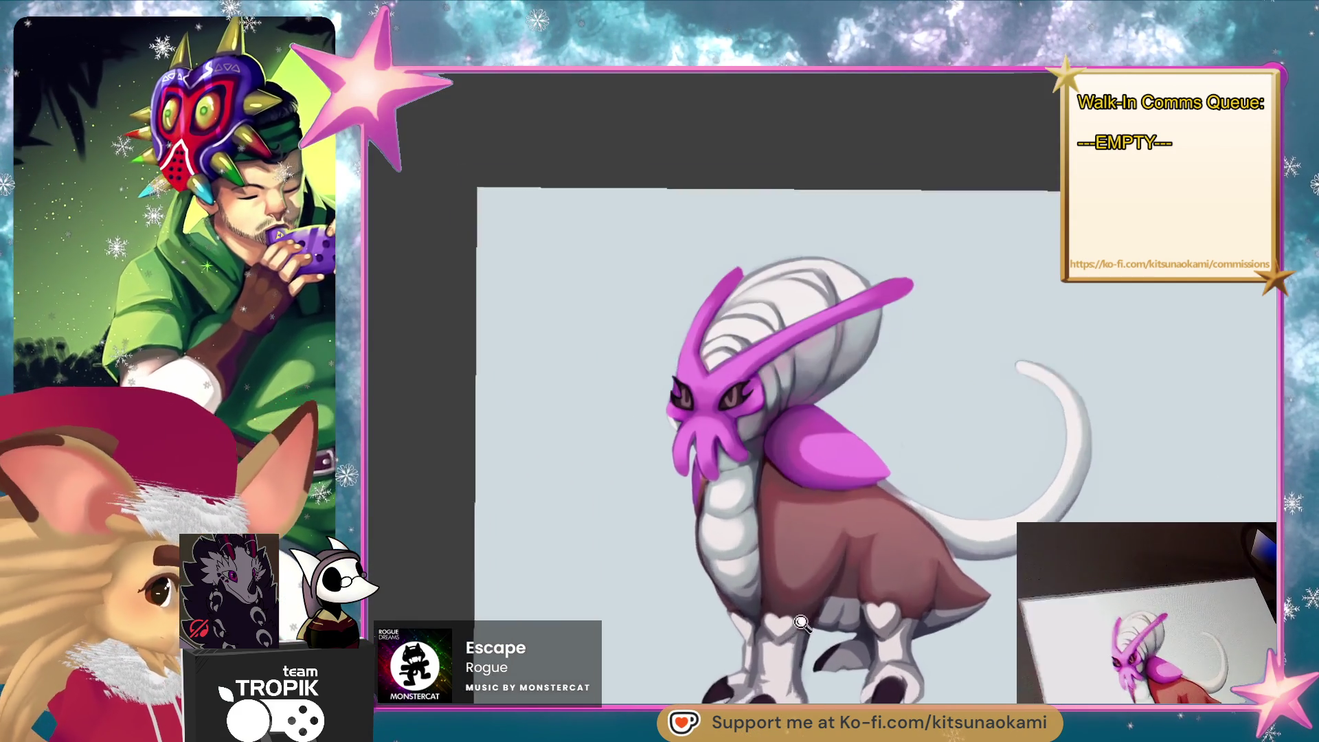
{"action": "scroll", "coordinate": [802, 622], "scroll_direction": "up", "scroll_amount": 2}
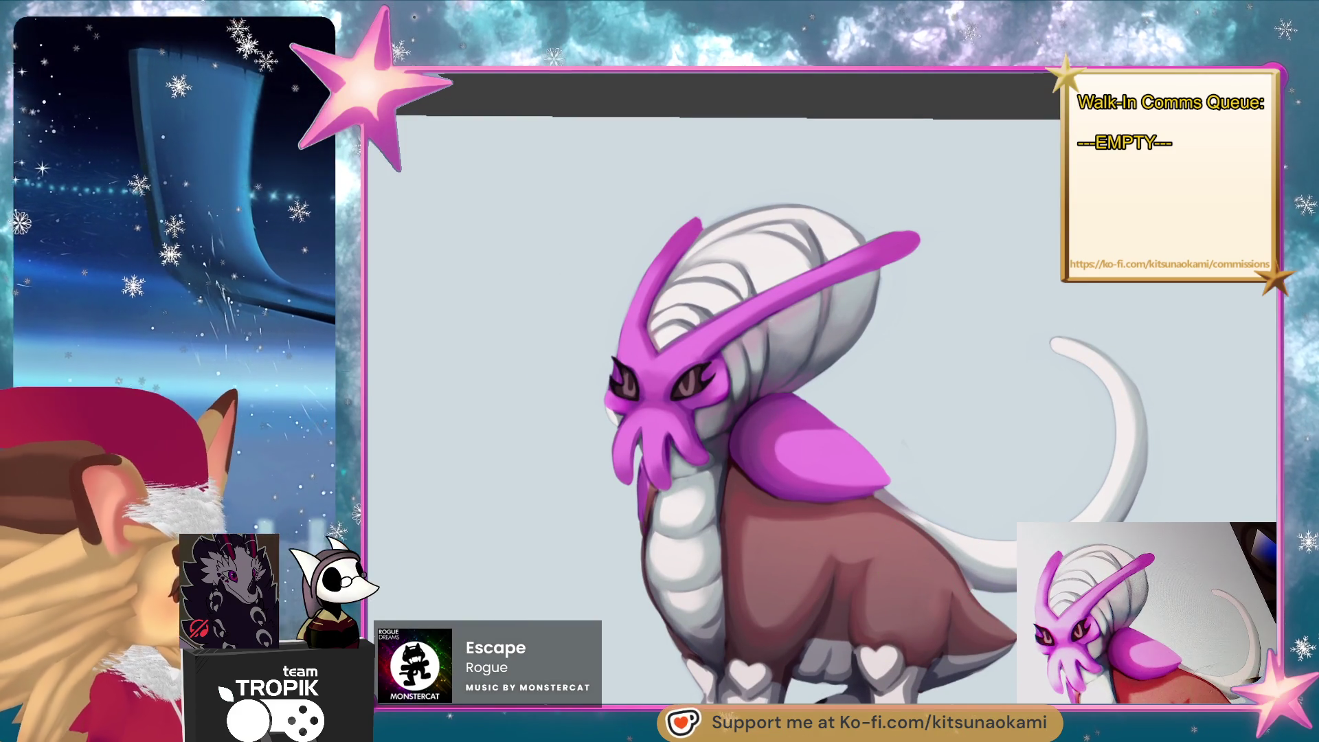
Eyedrop a dark tone and brush grey shading down the right edge of the white neck.
{"action": "left_click_drag", "start_coordinate": [765, 421], "coordinate": [796, 431]}
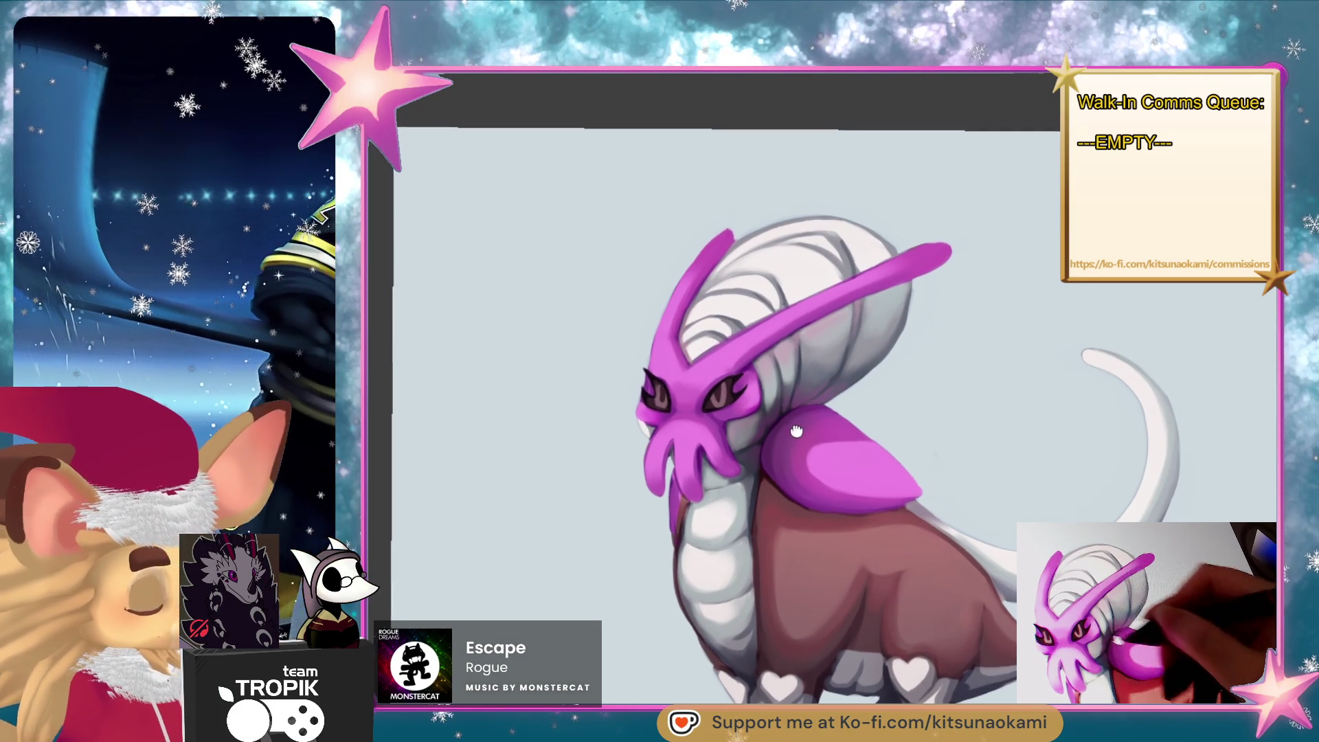
{"action": "scroll", "coordinate": [796, 431], "scroll_direction": "up", "scroll_amount": 4}
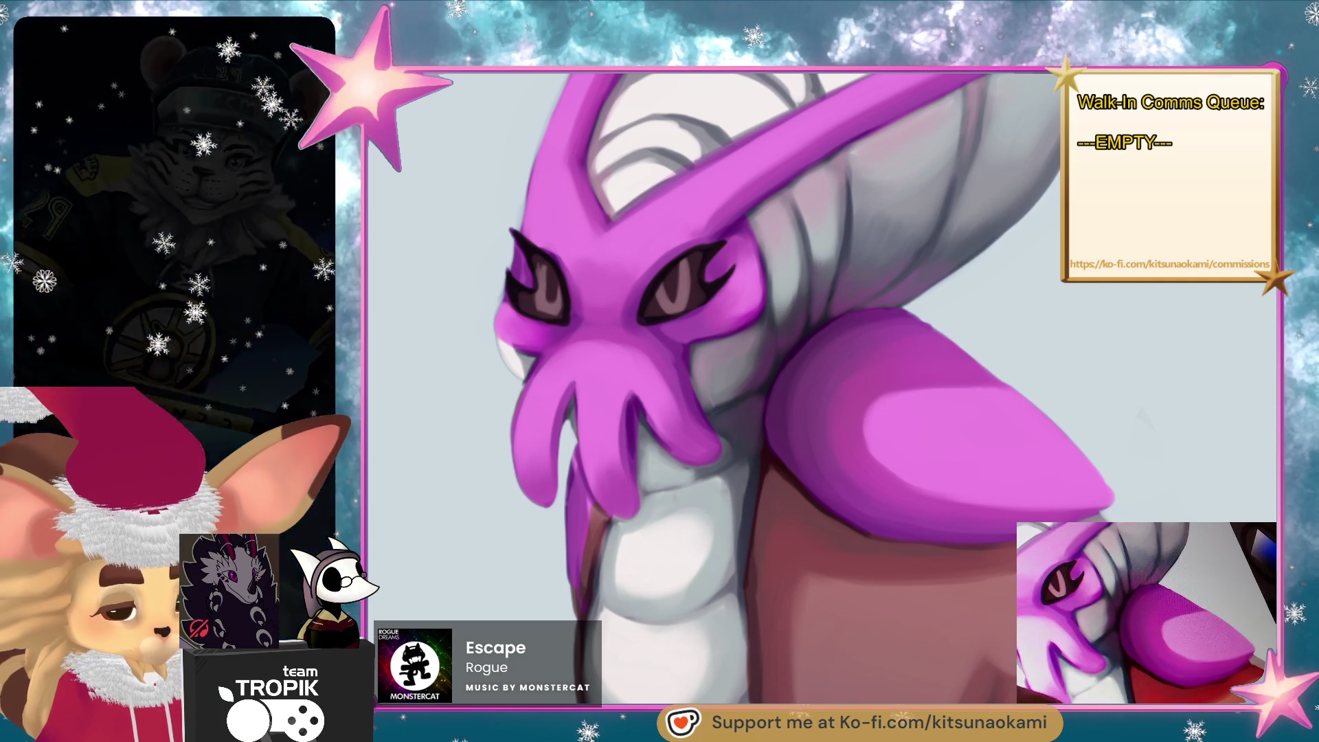
{"action": "key", "text": "alt"}
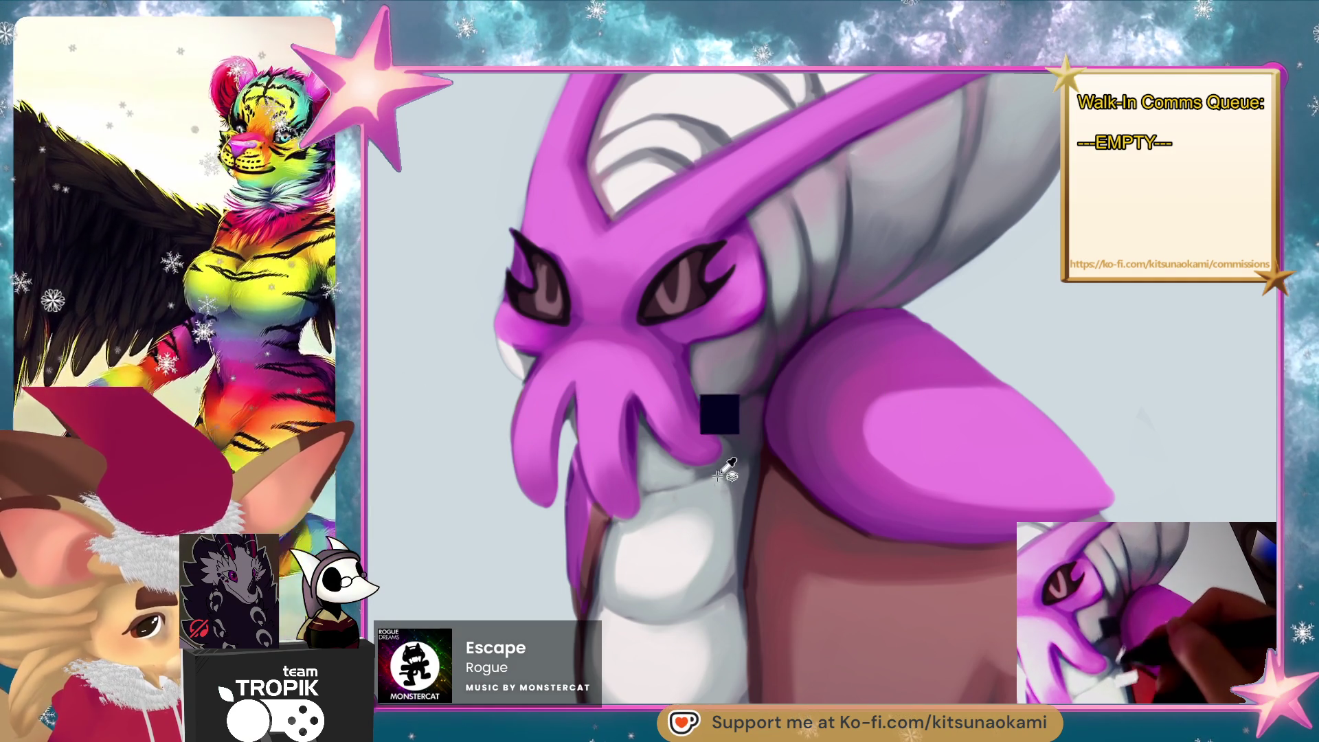
{"action": "left_click", "coordinate": [729, 468]}
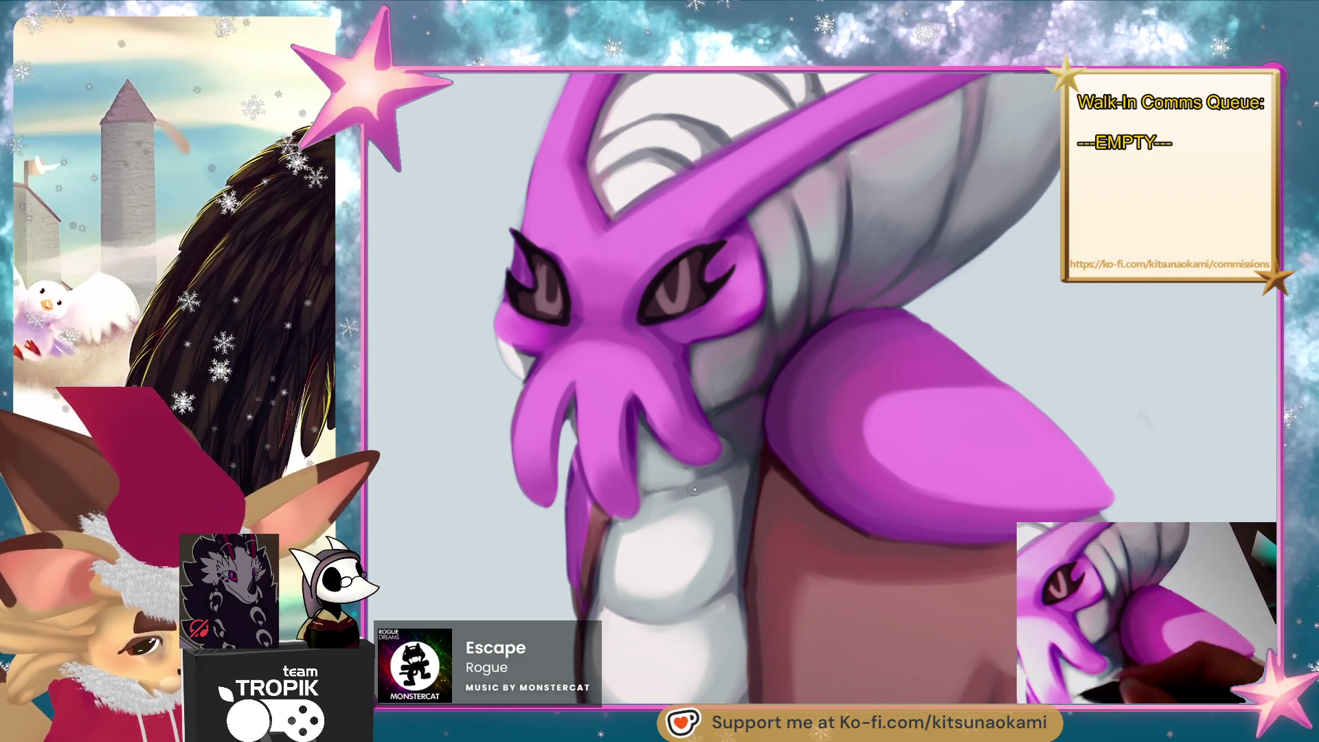
{"action": "mouse_move", "coordinate": [695, 490]}
{"action": "left_mouse_down"}
{"action": "mouse_move", "coordinate": [660, 496]}
{"action": "mouse_move", "coordinate": [719, 480]}
{"action": "left_mouse_up"}
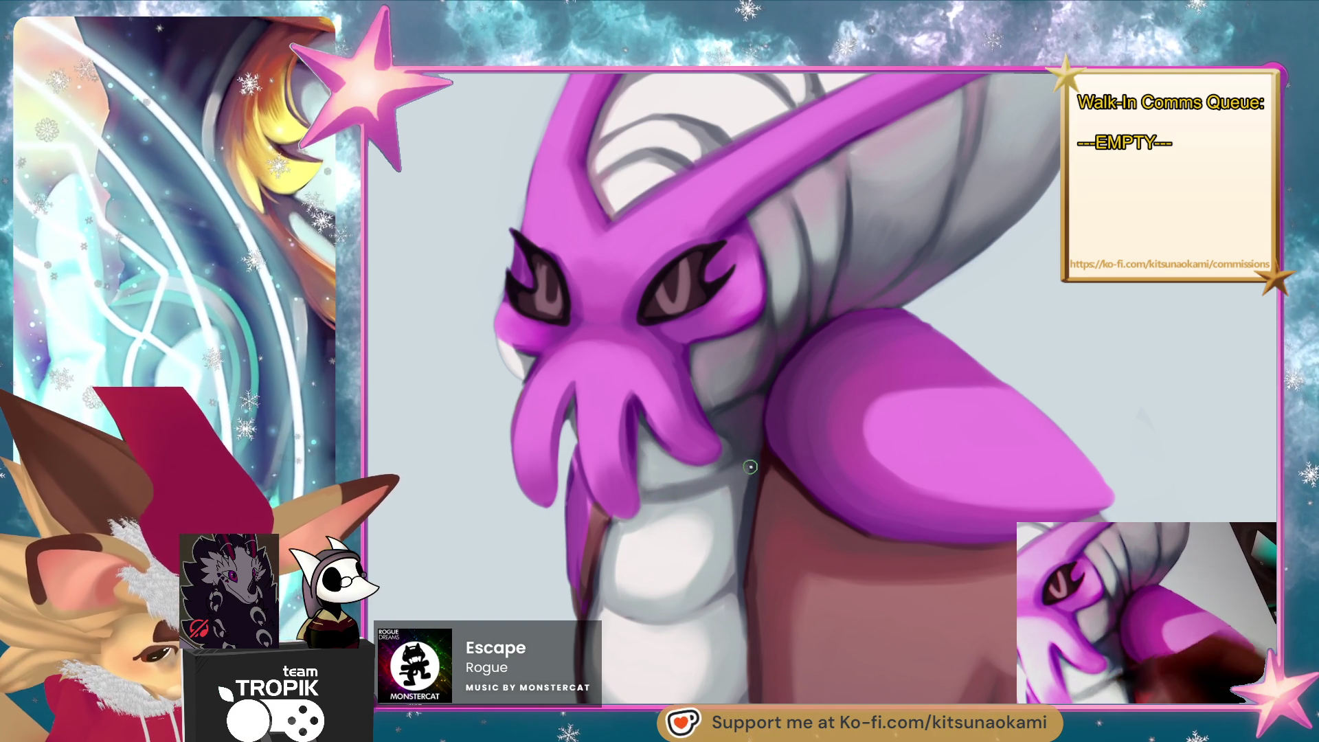
{"action": "left_click_drag", "start_coordinate": [731, 501], "coordinate": [723, 576]}
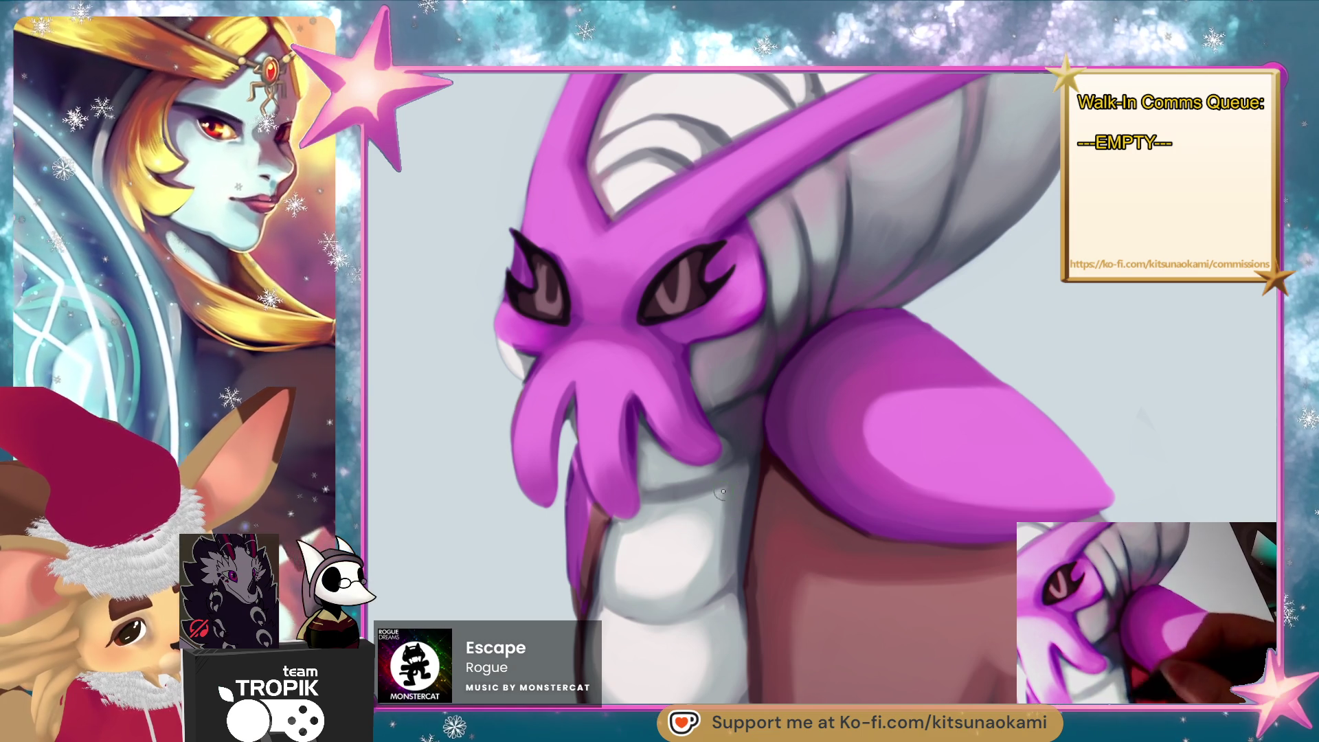
{"action": "left_click_drag", "start_coordinate": [728, 501], "coordinate": [723, 577]}
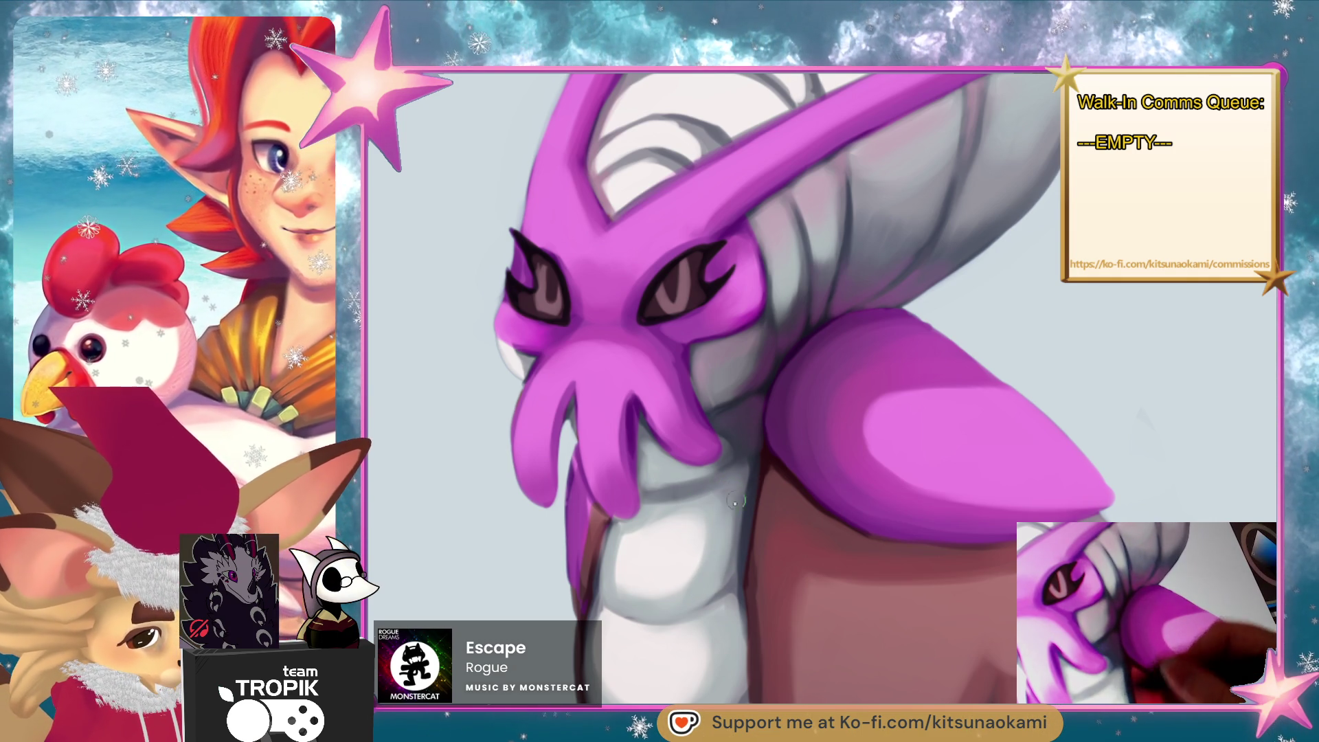
{"action": "mouse_move", "coordinate": [722, 526]}
{"action": "left_mouse_down"}
{"action": "mouse_move", "coordinate": [701, 608]}
{"action": "mouse_move", "coordinate": [698, 353]}
{"action": "left_mouse_up"}
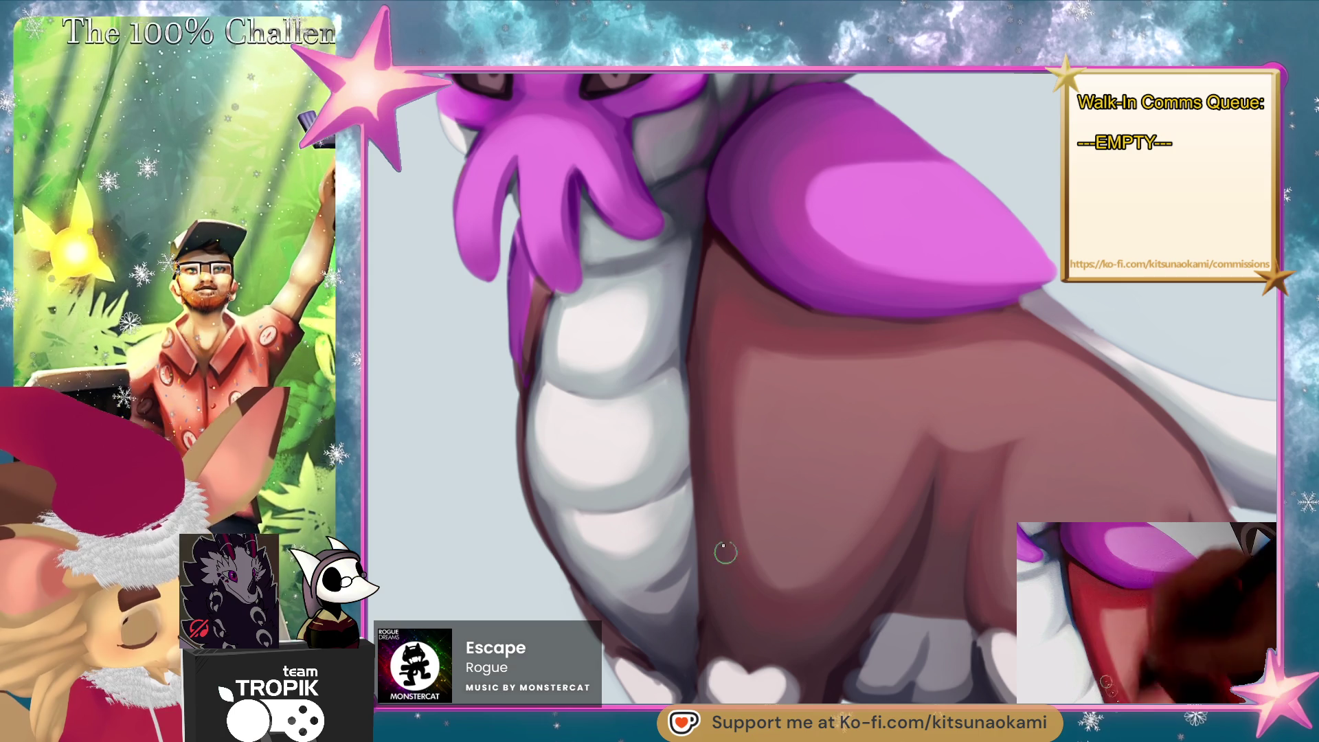
Sample the brown body colour and paint dark shading down the belly plate's left edge.
{"action": "scroll", "coordinate": [856, 344], "scroll_direction": "down", "scroll_amount": 3}
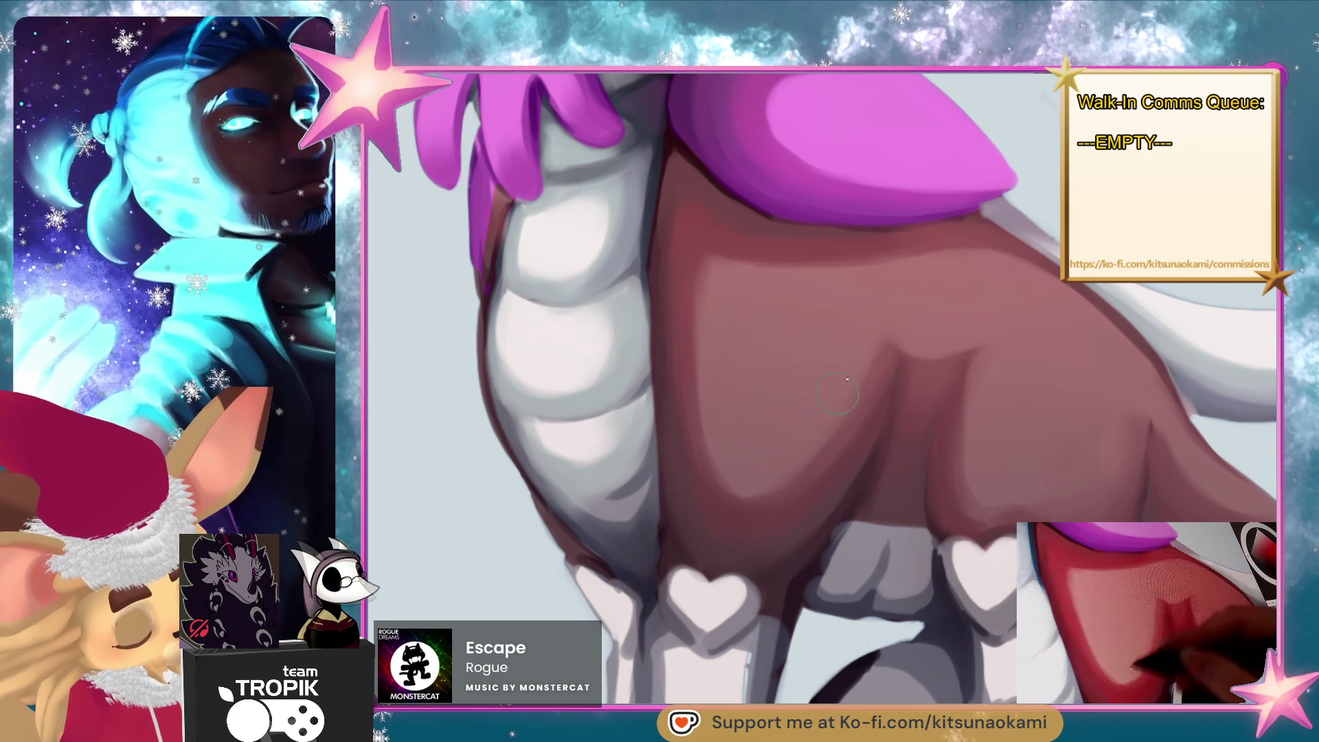
{"action": "scroll", "coordinate": [893, 385], "scroll_direction": "up", "scroll_amount": 1}
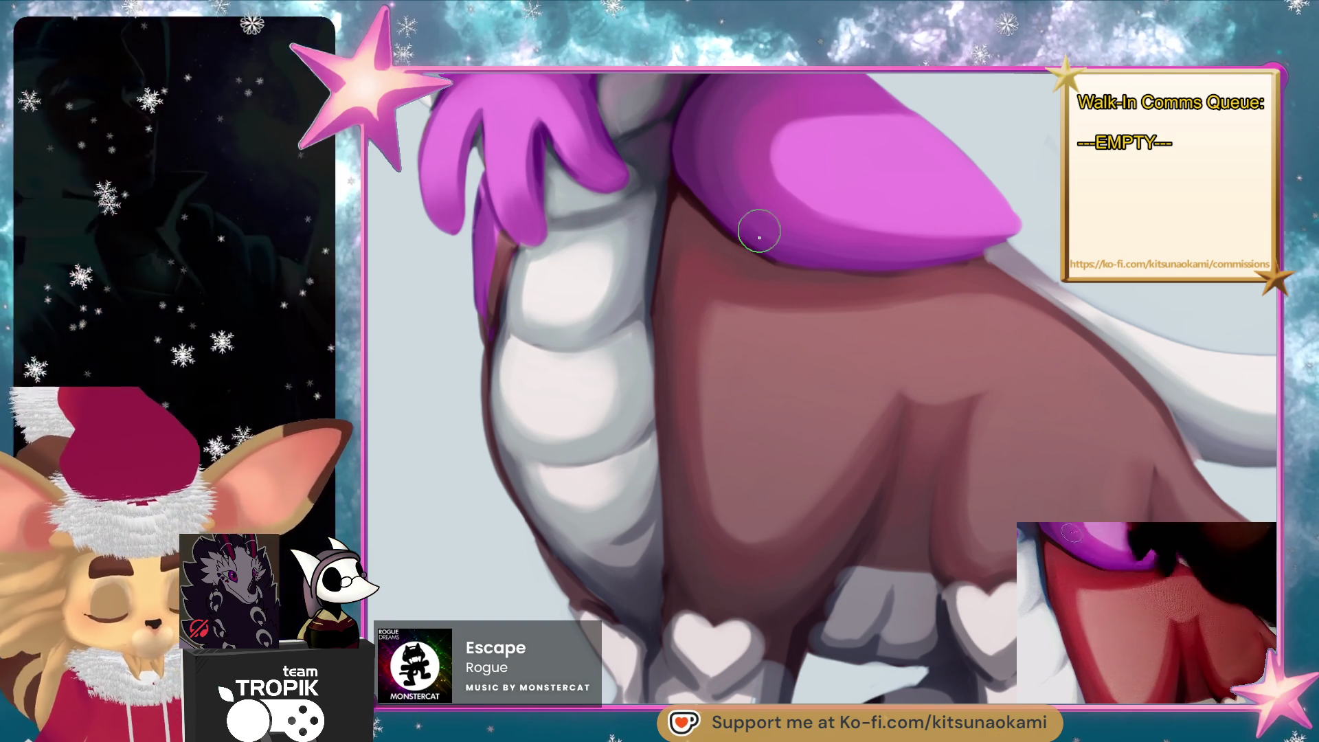
{"action": "left_click", "coordinate": [712, 292], "text": "alt"}
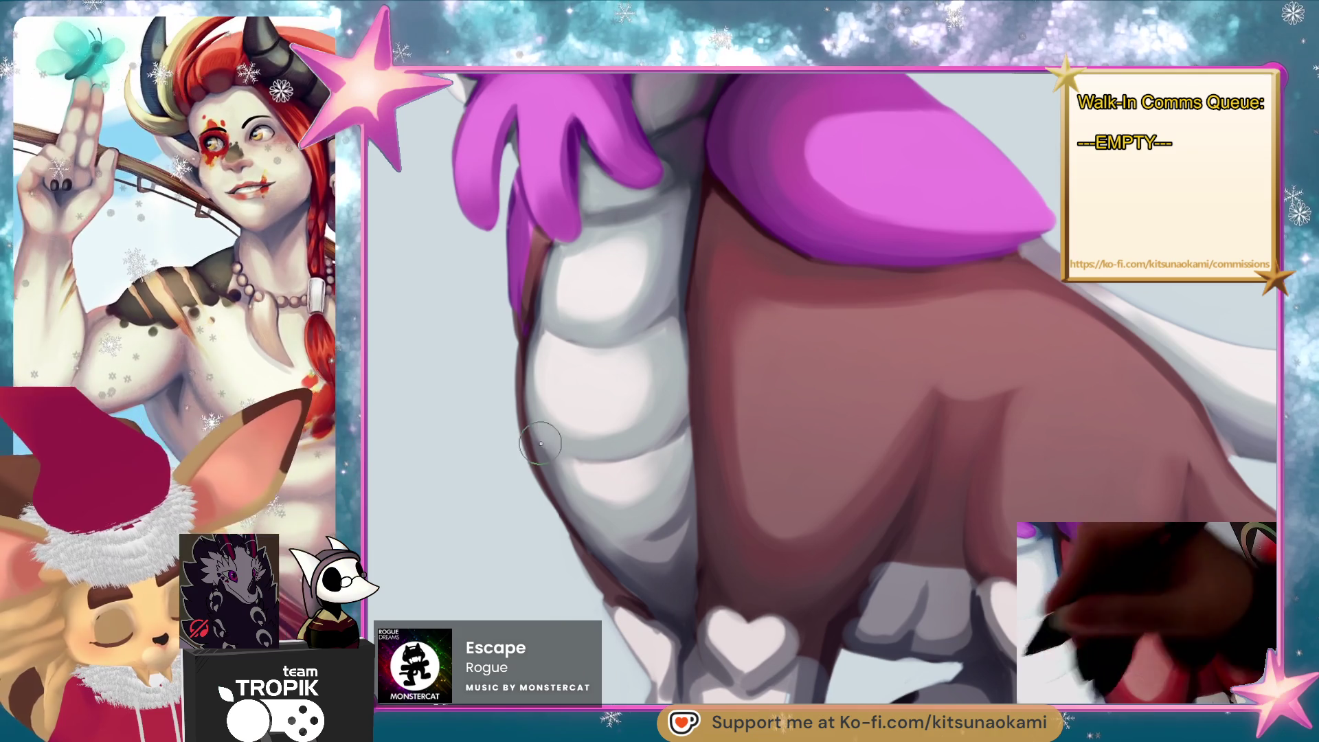
{"action": "left_click", "coordinate": [543, 410], "text": "ctrl"}
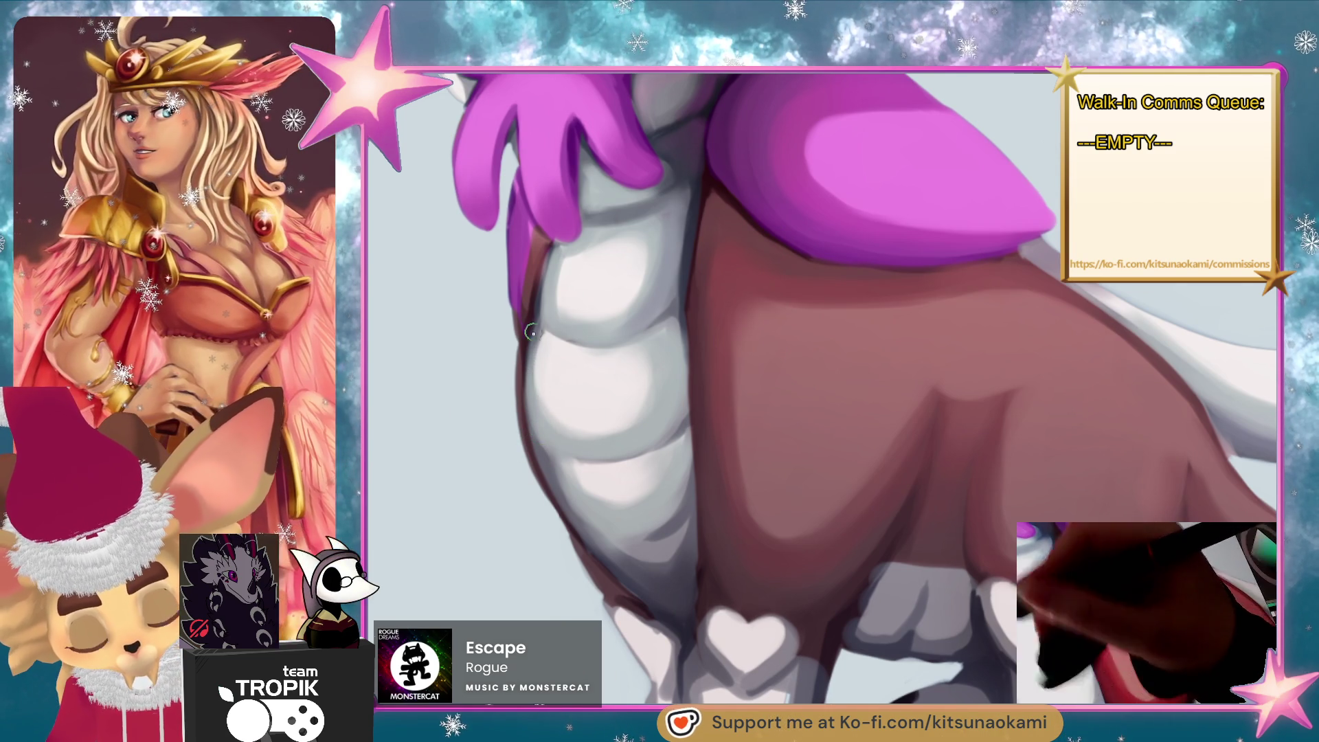
{"action": "mouse_move", "coordinate": [531, 382]}
{"action": "left_mouse_down"}
{"action": "mouse_move", "coordinate": [529, 344]}
{"action": "mouse_move", "coordinate": [530, 361]}
{"action": "left_mouse_up"}
{"action": "left_click", "coordinate": [576, 493], "text": "ctrl"}
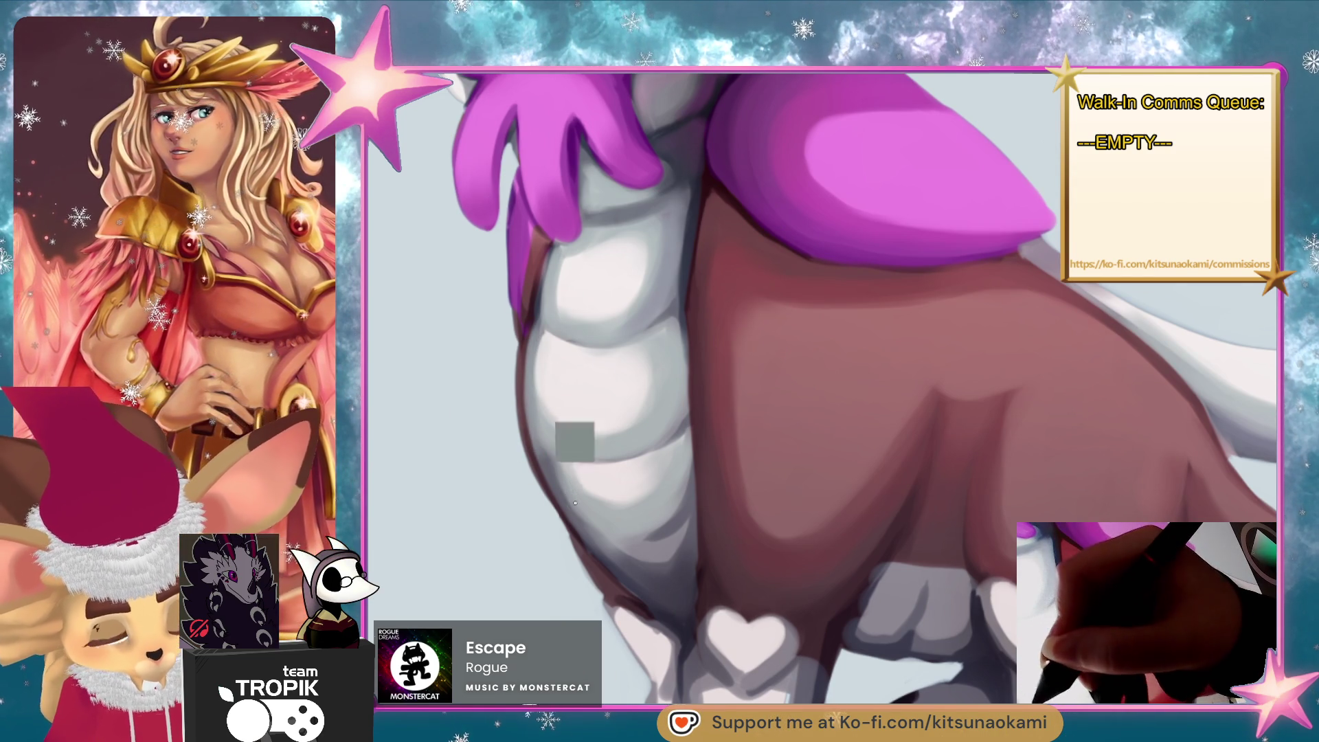
{"action": "left_click_drag", "start_coordinate": [533, 454], "coordinate": [529, 323]}
{"action": "left_click", "coordinate": [833, 383], "text": "ctrl"}
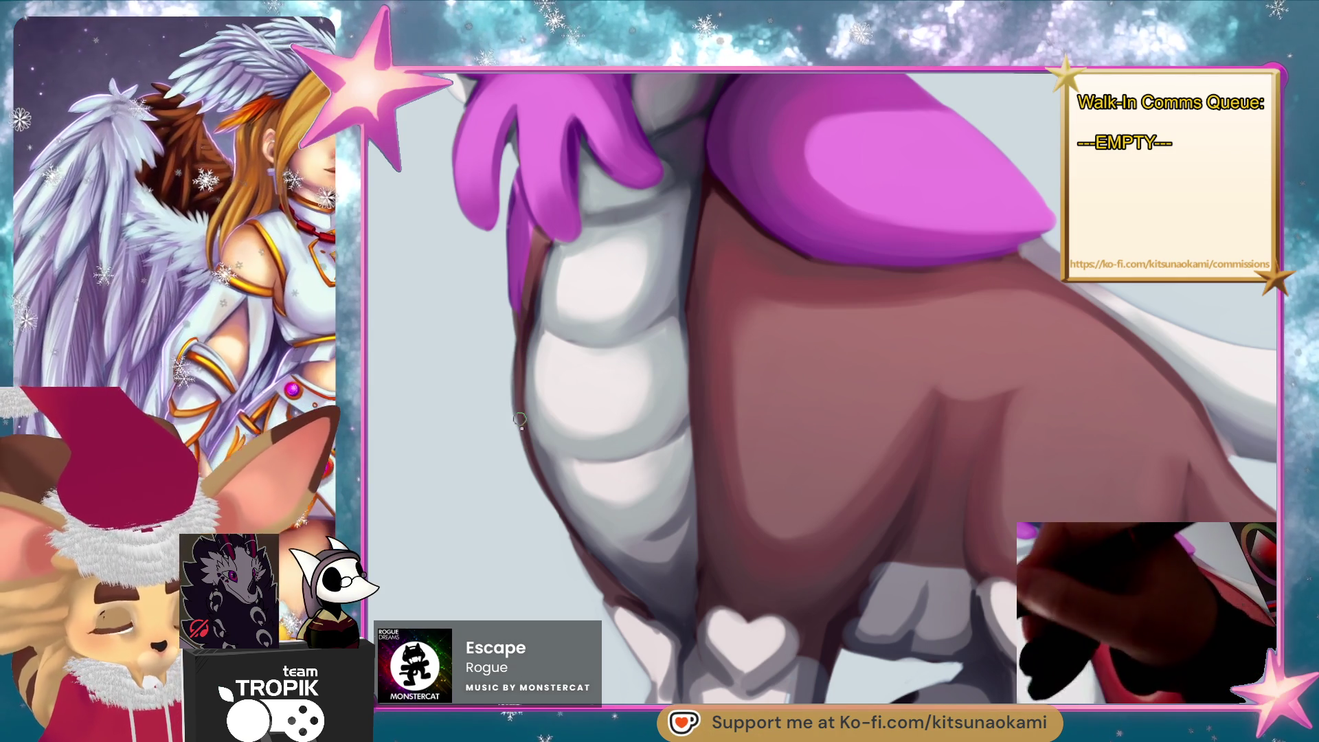
{"action": "left_click_drag", "start_coordinate": [520, 420], "coordinate": [524, 323]}
{"action": "left_click_drag", "start_coordinate": [553, 515], "coordinate": [522, 340]}
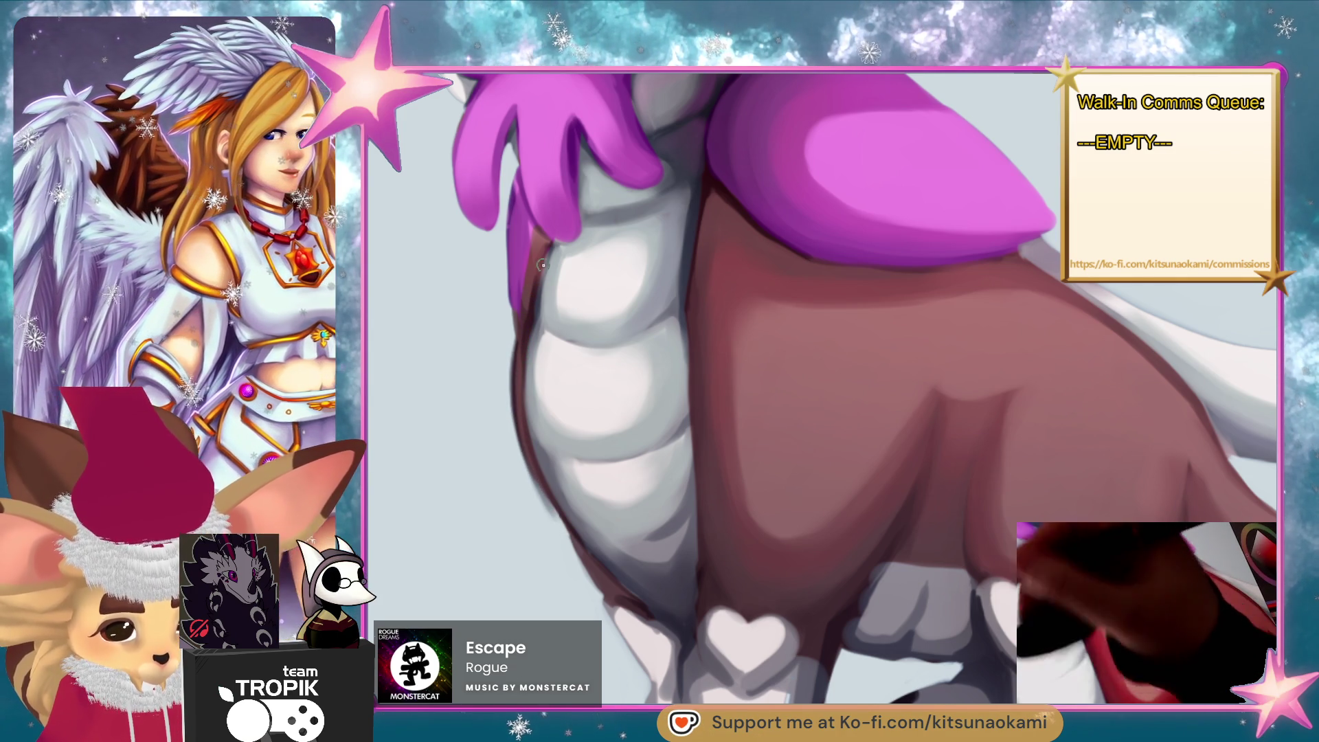
Pick a lighter body colour and blend light strokes along the belly's left edge.
{"action": "left_click", "coordinate": [530, 280], "text": "ctrl"}
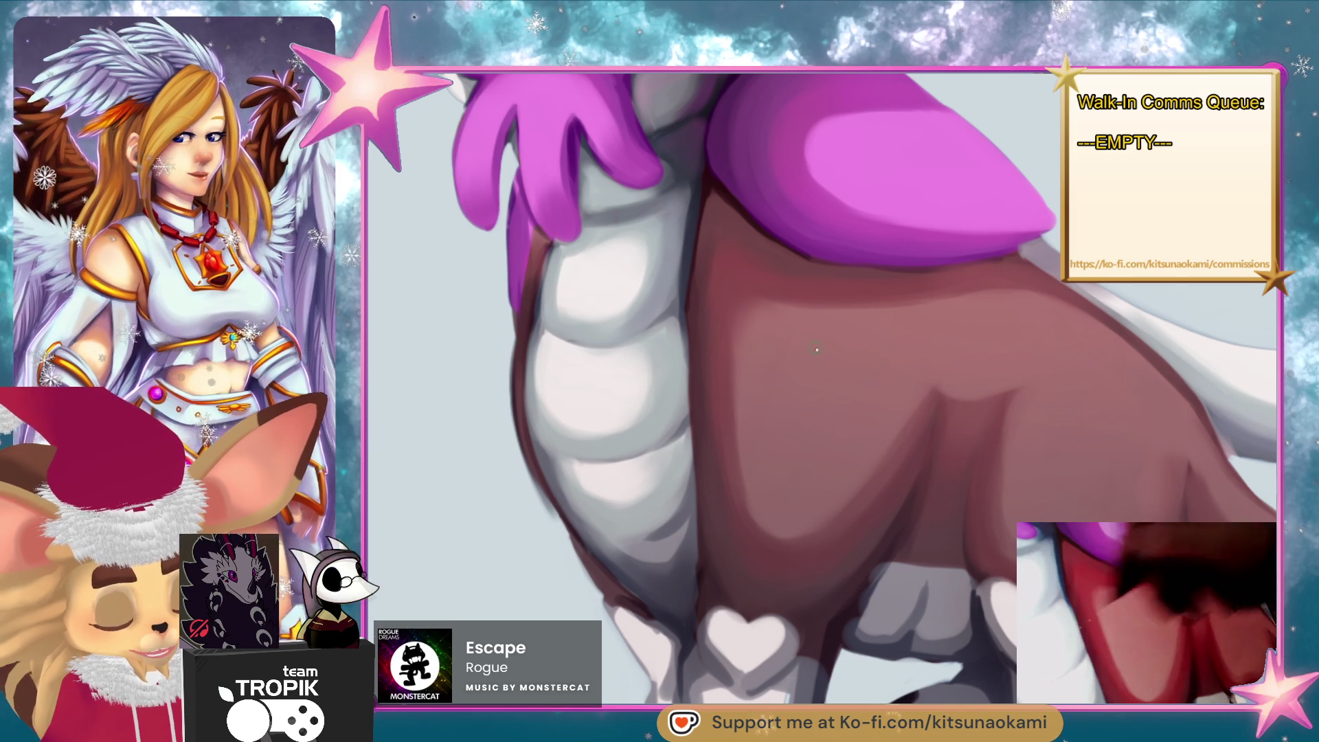
{"action": "left_click", "coordinate": [788, 281], "text": "ctrl"}
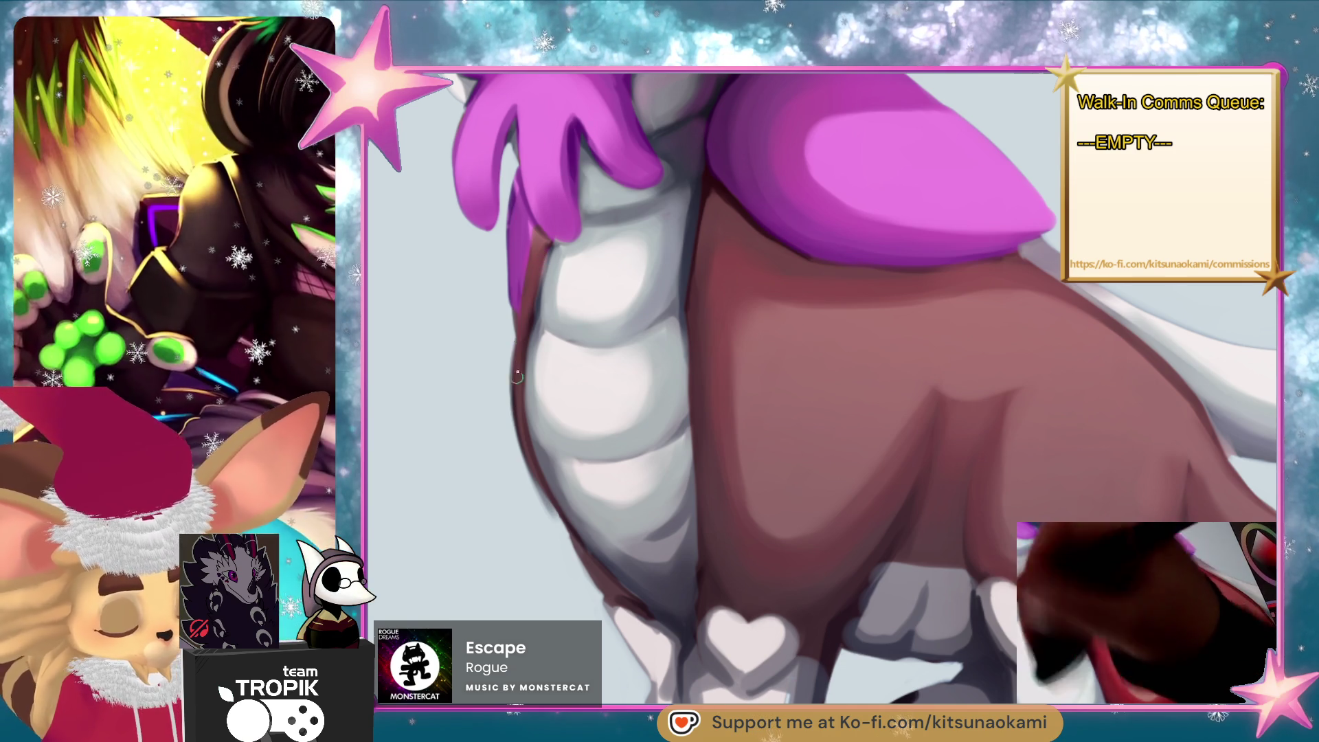
{"action": "left_click", "coordinate": [801, 369], "text": "ctrl"}
{"action": "left_click_drag", "start_coordinate": [536, 265], "coordinate": [516, 406]}
{"action": "left_click_drag", "start_coordinate": [533, 320], "coordinate": [526, 381]}
Eyedrop a grey from the belly, darken its lower-left edge, then zoom out to check the creature.
{"action": "scroll", "coordinate": [768, 306], "scroll_direction": "down", "scroll_amount": 3}
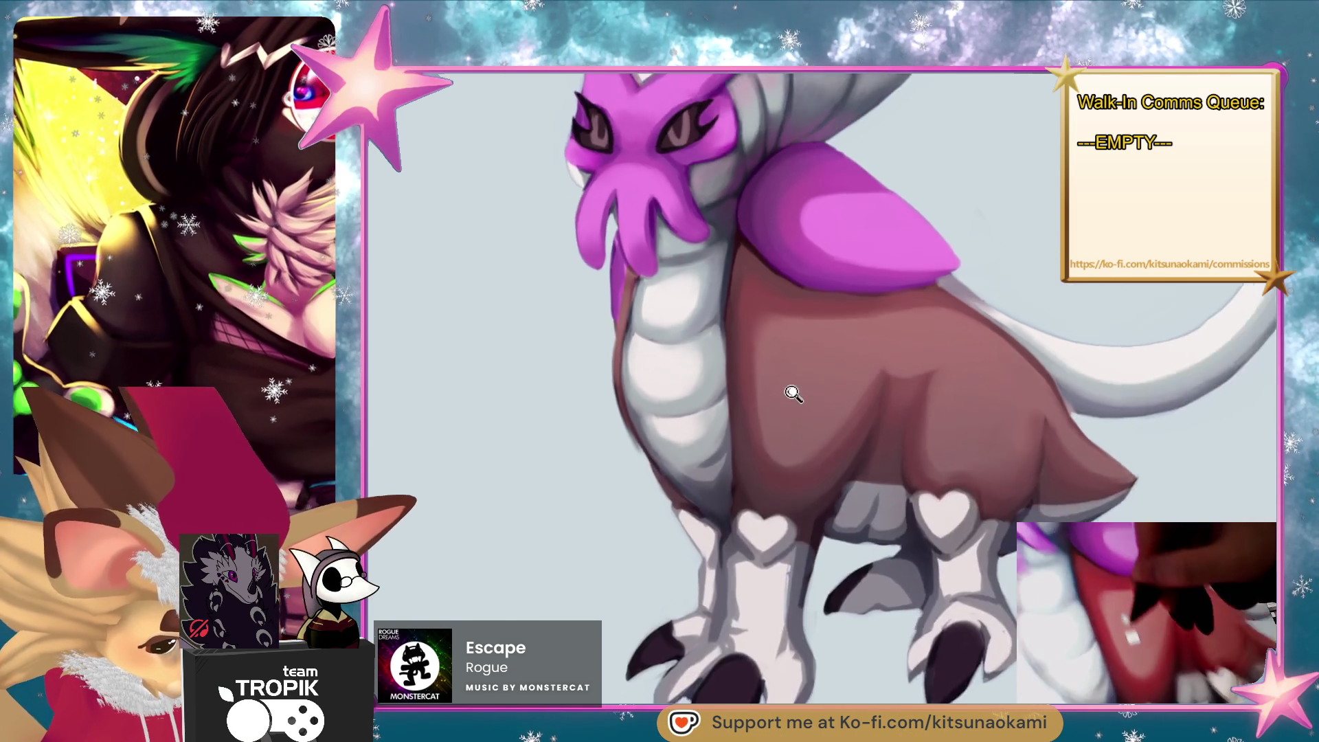
{"action": "scroll", "coordinate": [790, 392], "scroll_direction": "up", "scroll_amount": 3}
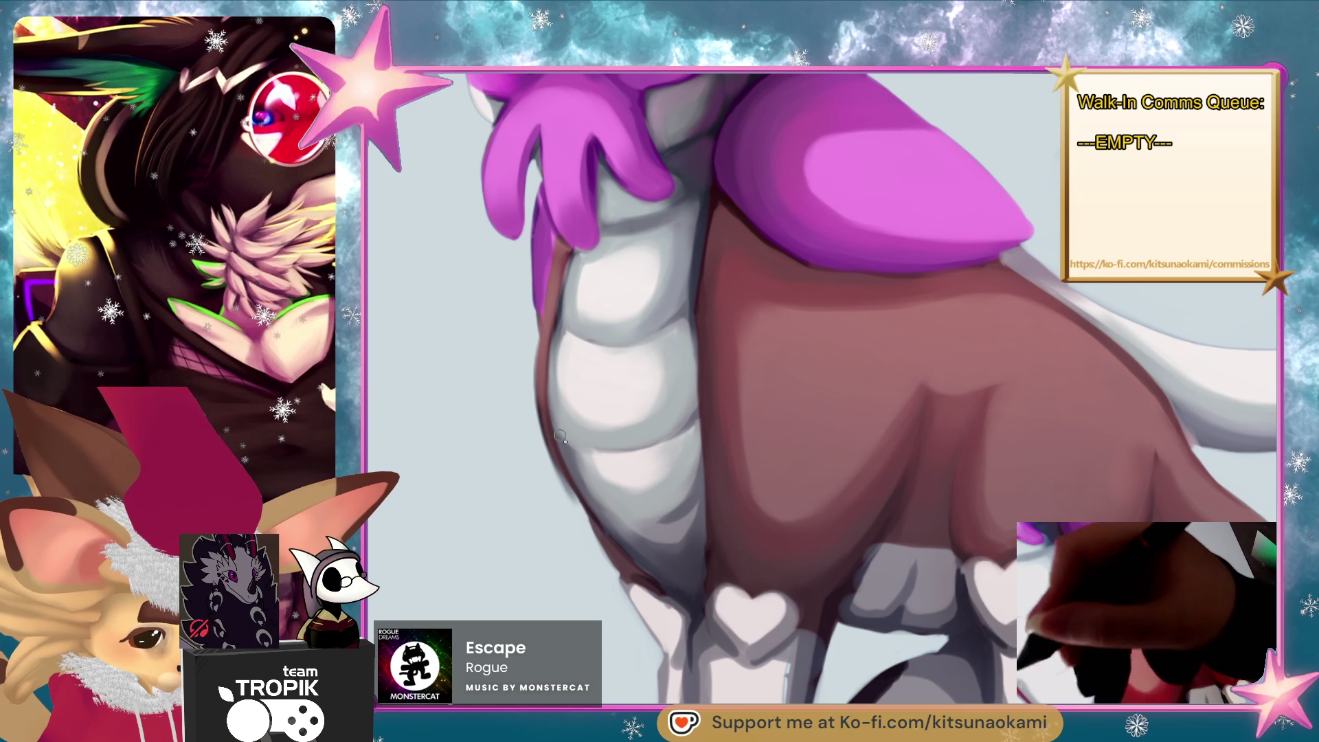
{"action": "mouse_move", "coordinate": [567, 436]}
{"action": "left_mouse_down"}
{"action": "mouse_move", "coordinate": [617, 458]}
{"action": "mouse_move", "coordinate": [638, 520]}
{"action": "left_mouse_up"}
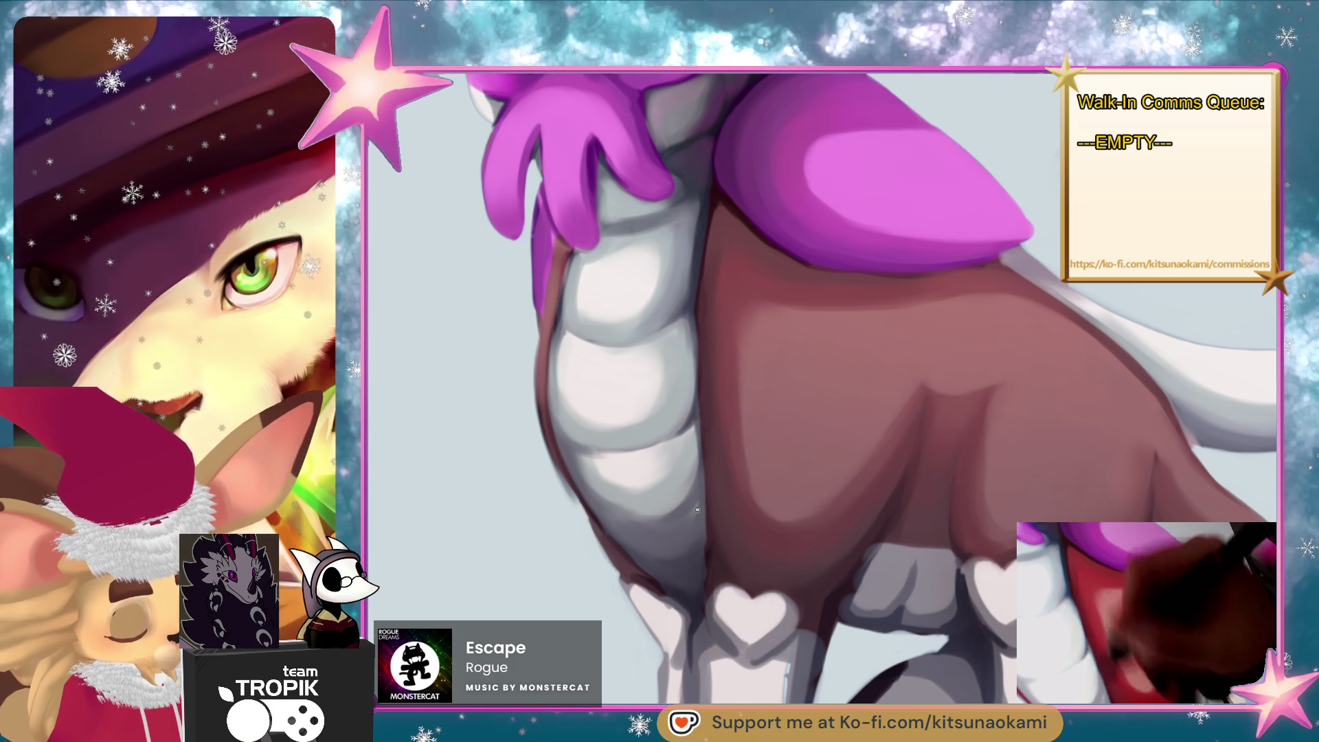
{"action": "left_click", "coordinate": [663, 515], "text": "ctrl"}
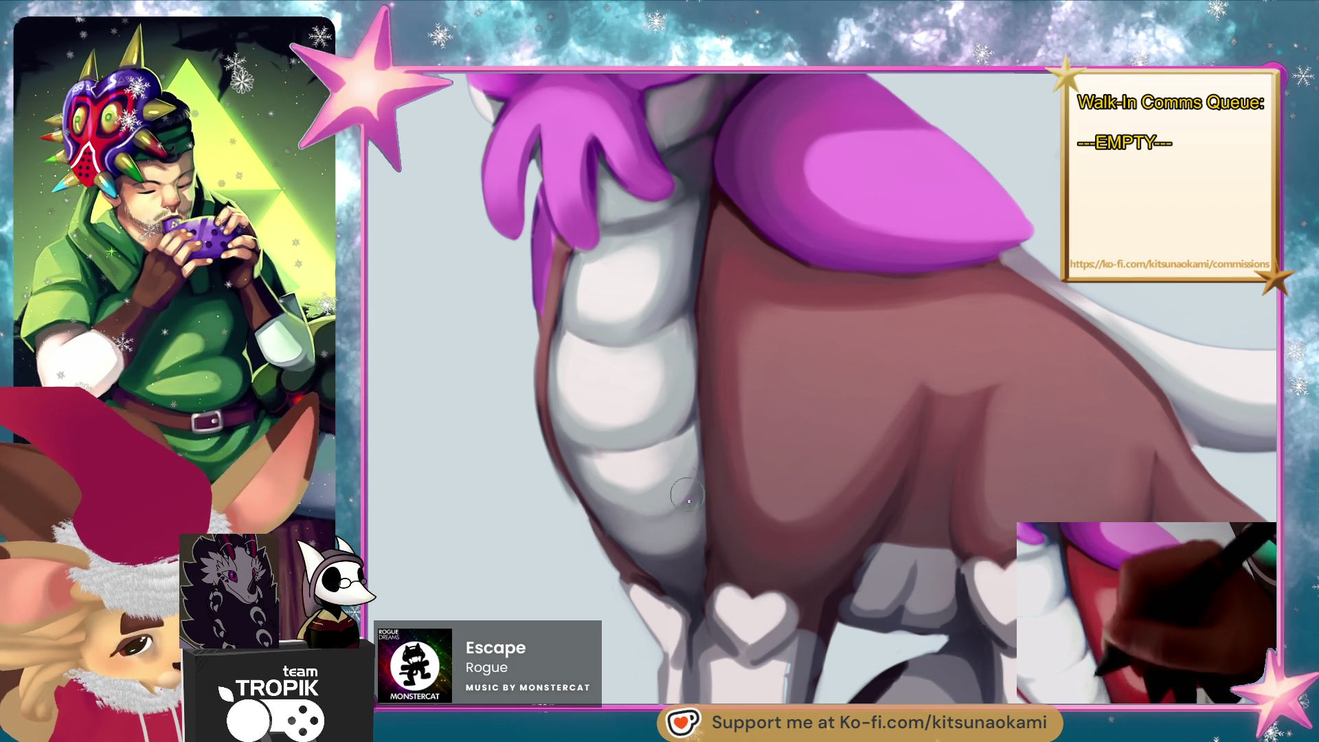
{"action": "left_click", "coordinate": [688, 500], "text": "ctrl"}
{"action": "mouse_move", "coordinate": [636, 522]}
{"action": "left_mouse_down"}
{"action": "mouse_move", "coordinate": [677, 502]}
{"action": "mouse_move", "coordinate": [684, 480]}
{"action": "left_mouse_up"}
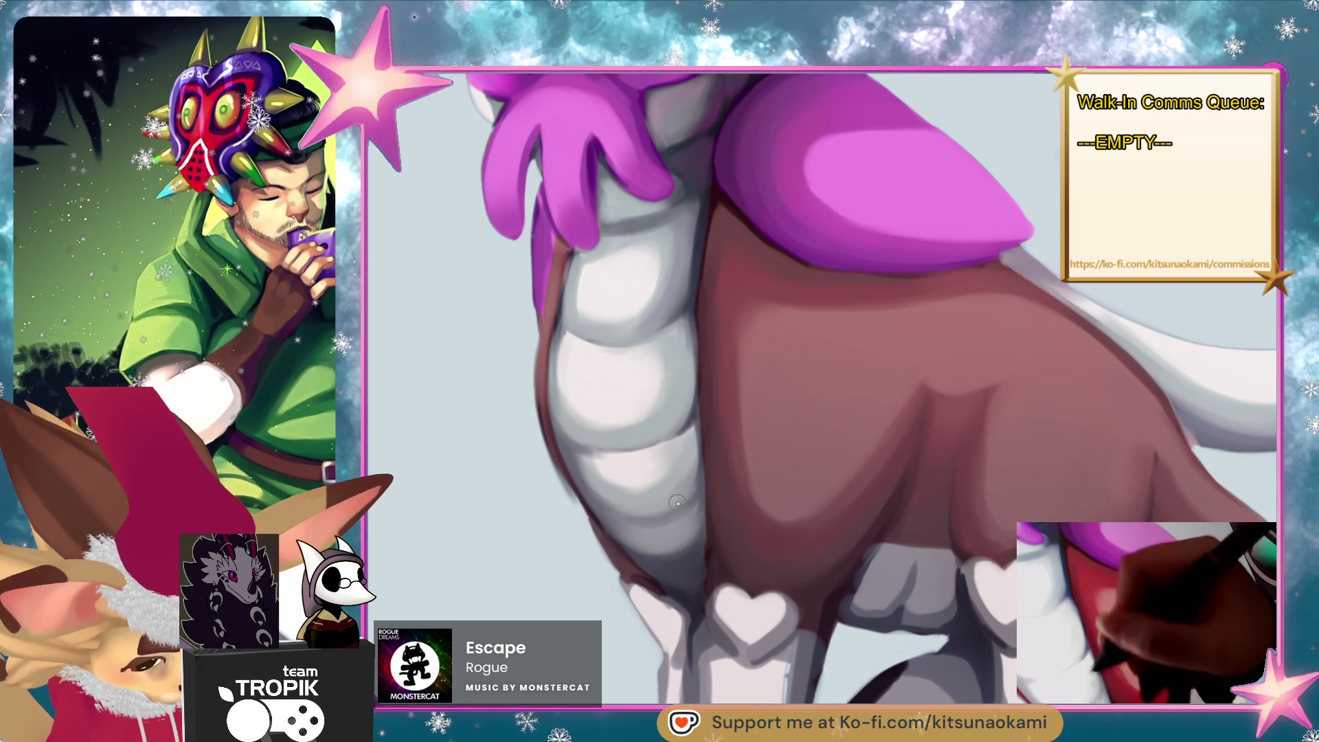
{"action": "key", "text": "z"}
{"action": "mouse_move", "coordinate": [837, 419]}
{"action": "left_mouse_down"}
{"action": "mouse_move", "coordinate": [971, 412]}
{"action": "mouse_move", "coordinate": [951, 377]}
{"action": "mouse_move", "coordinate": [921, 383]}
{"action": "mouse_move", "coordinate": [907, 464]}
{"action": "mouse_move", "coordinate": [866, 475]}
{"action": "mouse_move", "coordinate": [958, 574]}
{"action": "left_mouse_up"}
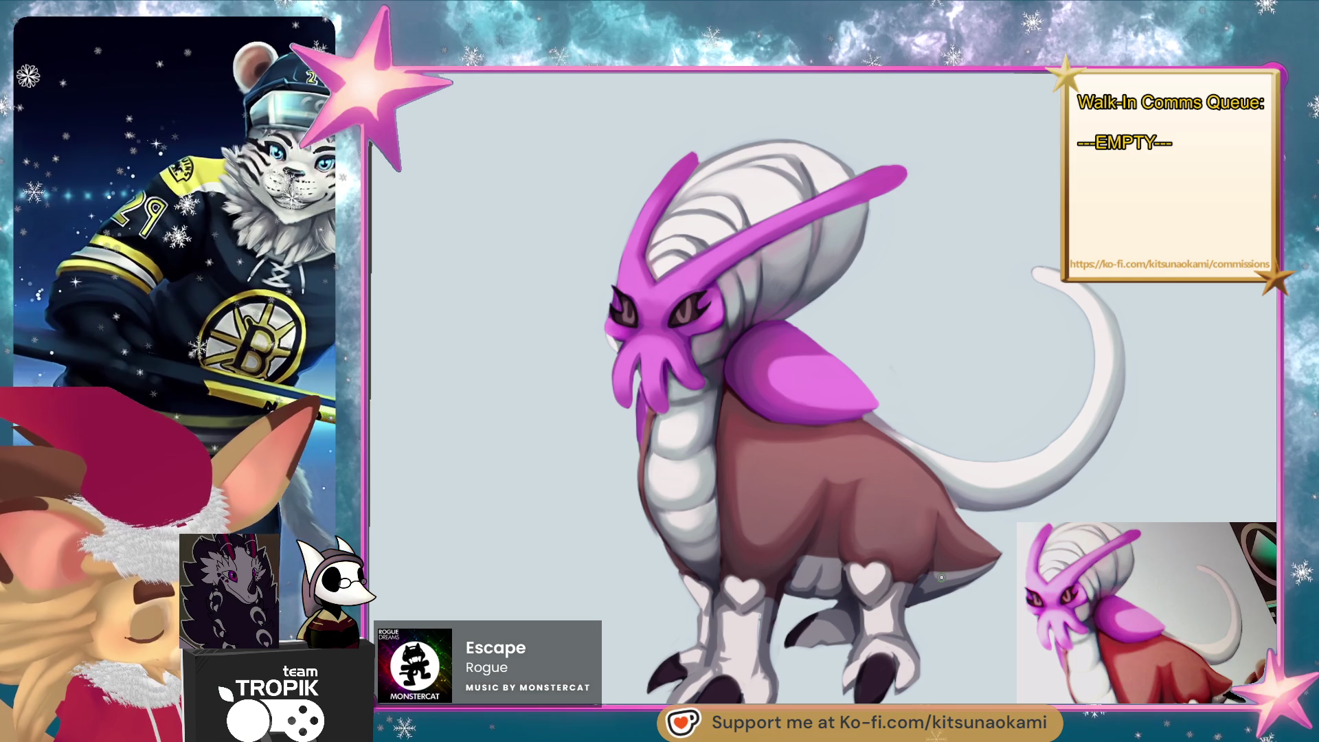
{"action": "scroll", "coordinate": [971, 562], "scroll_direction": "up", "scroll_amount": 5}
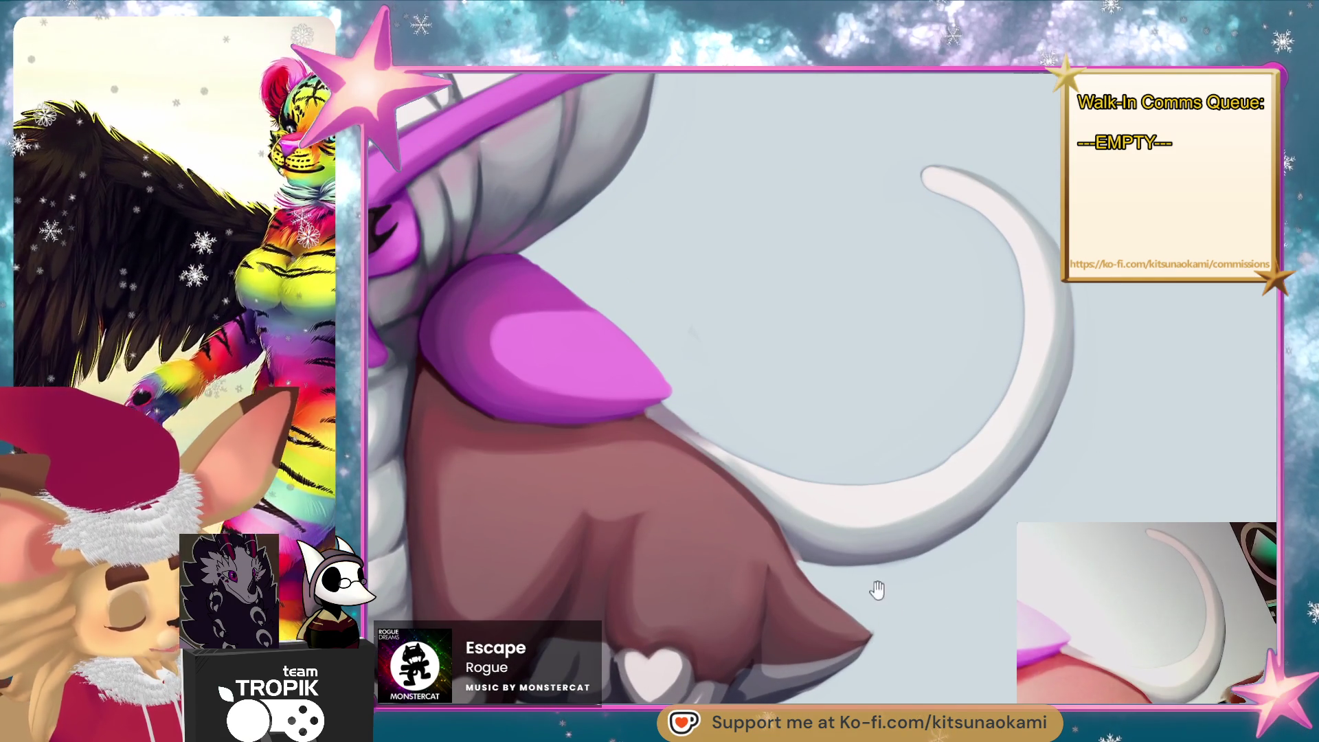
{"action": "scroll", "coordinate": [1003, 580], "scroll_direction": "down", "scroll_amount": 5}
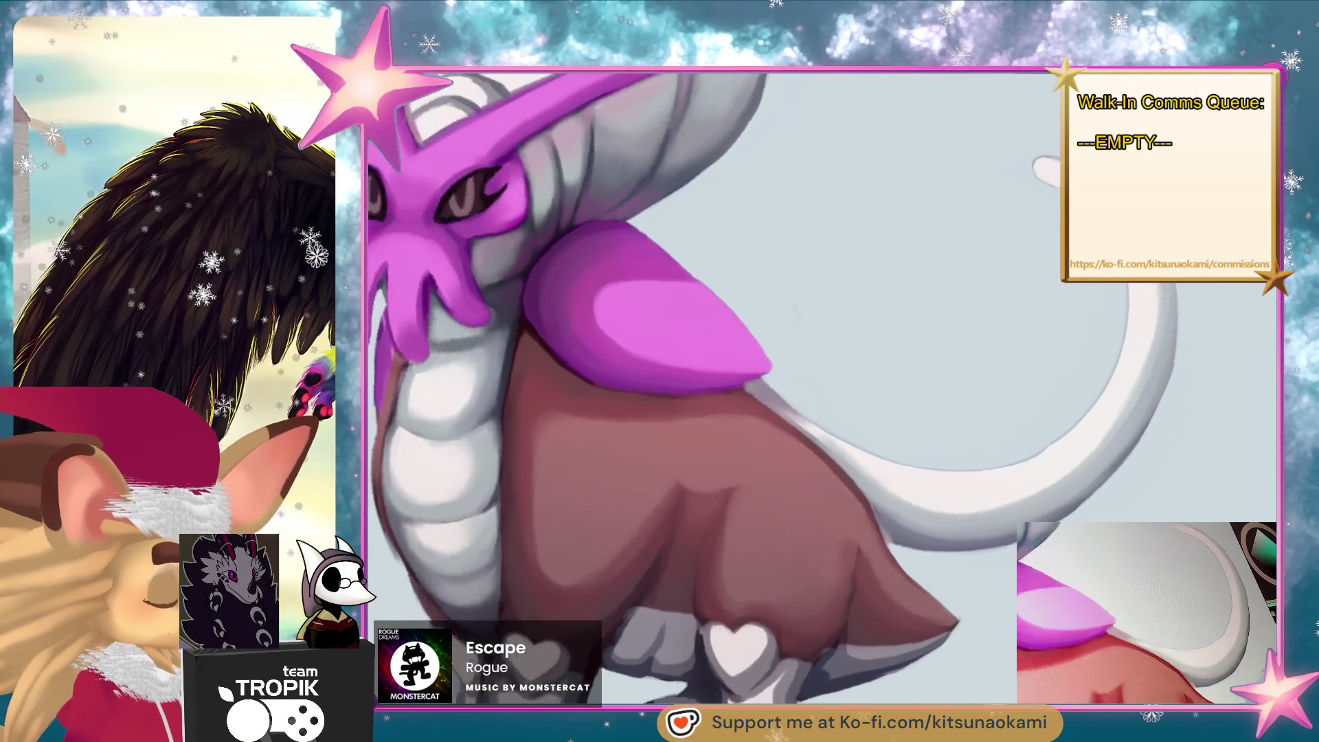
{"action": "scroll", "coordinate": [775, 383], "scroll_direction": "up", "scroll_amount": 5}
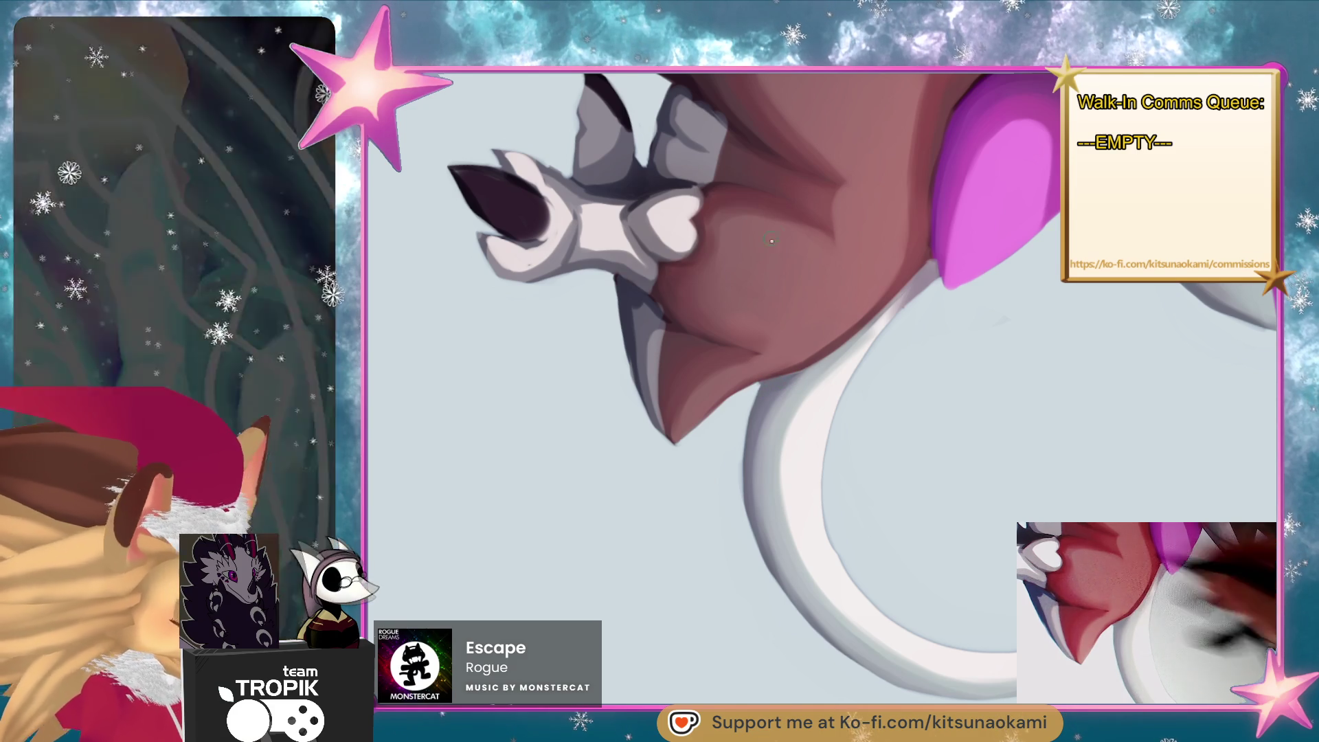
{"action": "scroll", "coordinate": [772, 383], "scroll_direction": "up", "scroll_amount": 3}
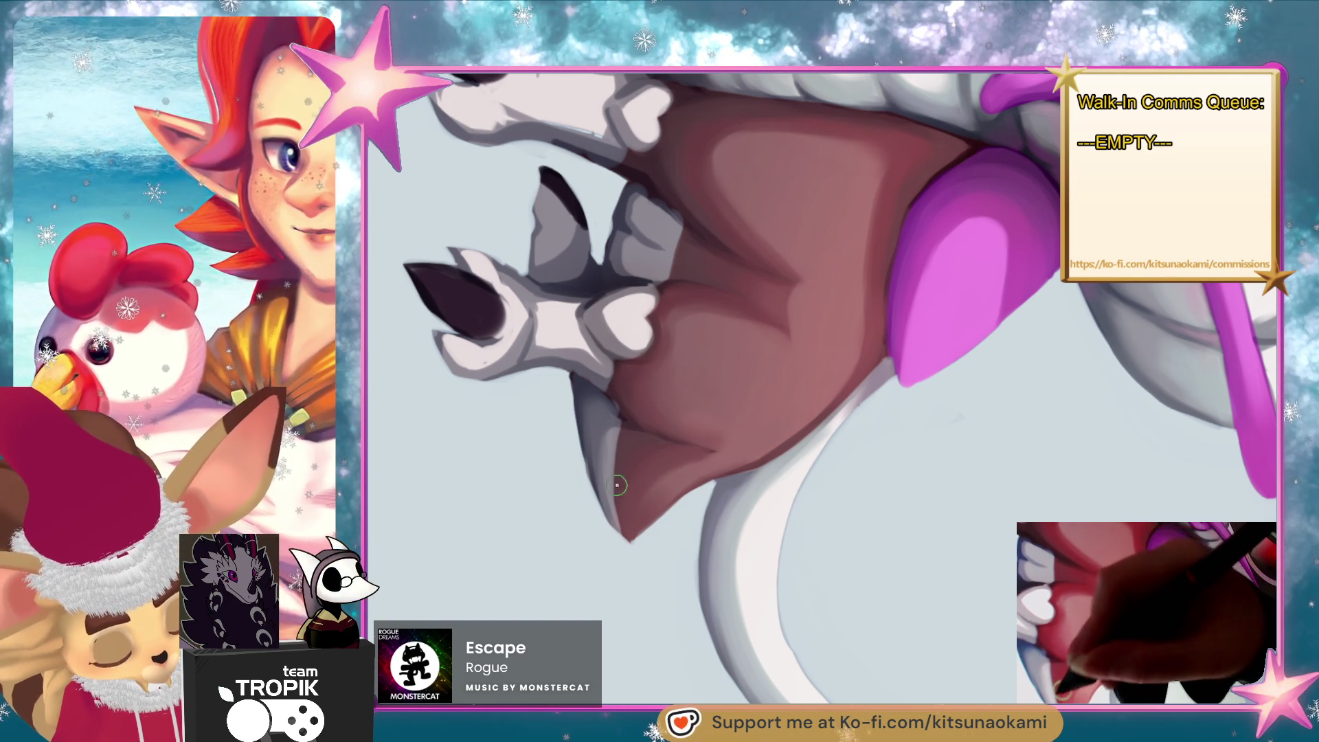
{"action": "key", "text": "bracketleft"}
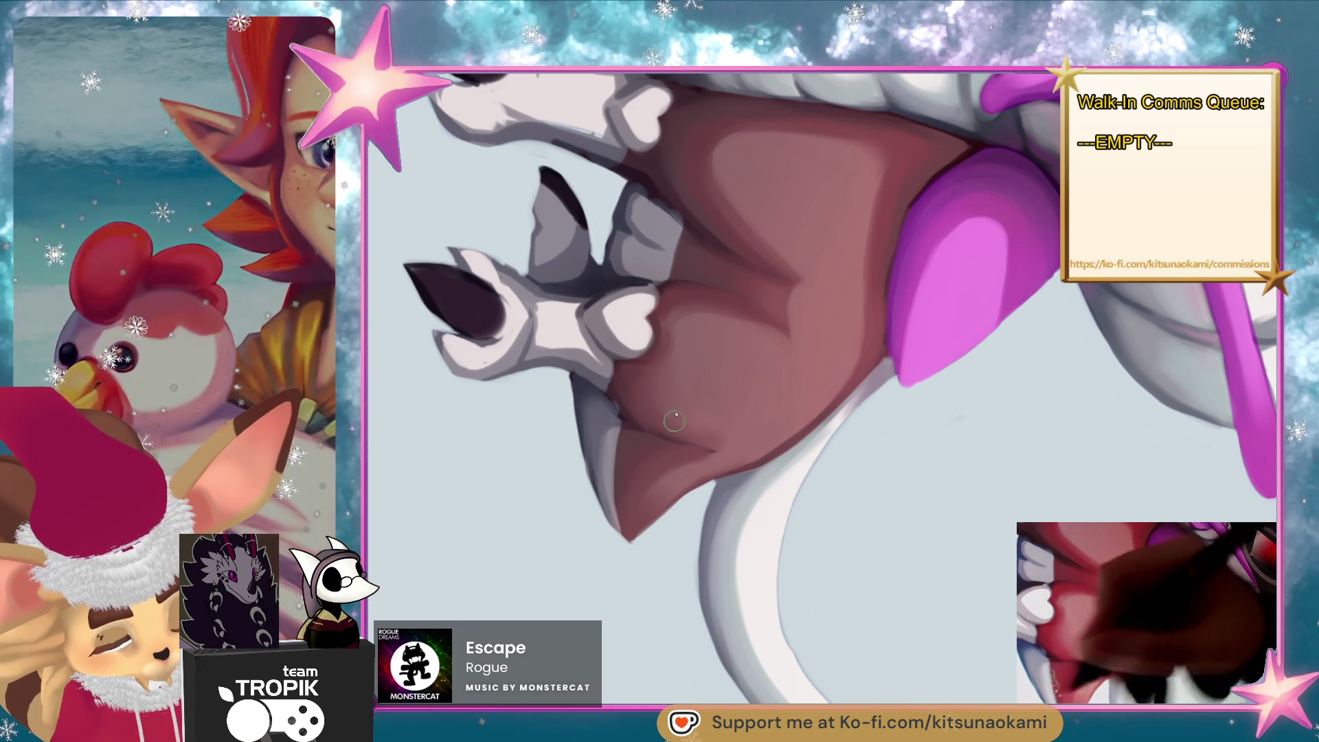
{"action": "scroll", "coordinate": [674, 421], "scroll_direction": "up", "scroll_amount": 2}
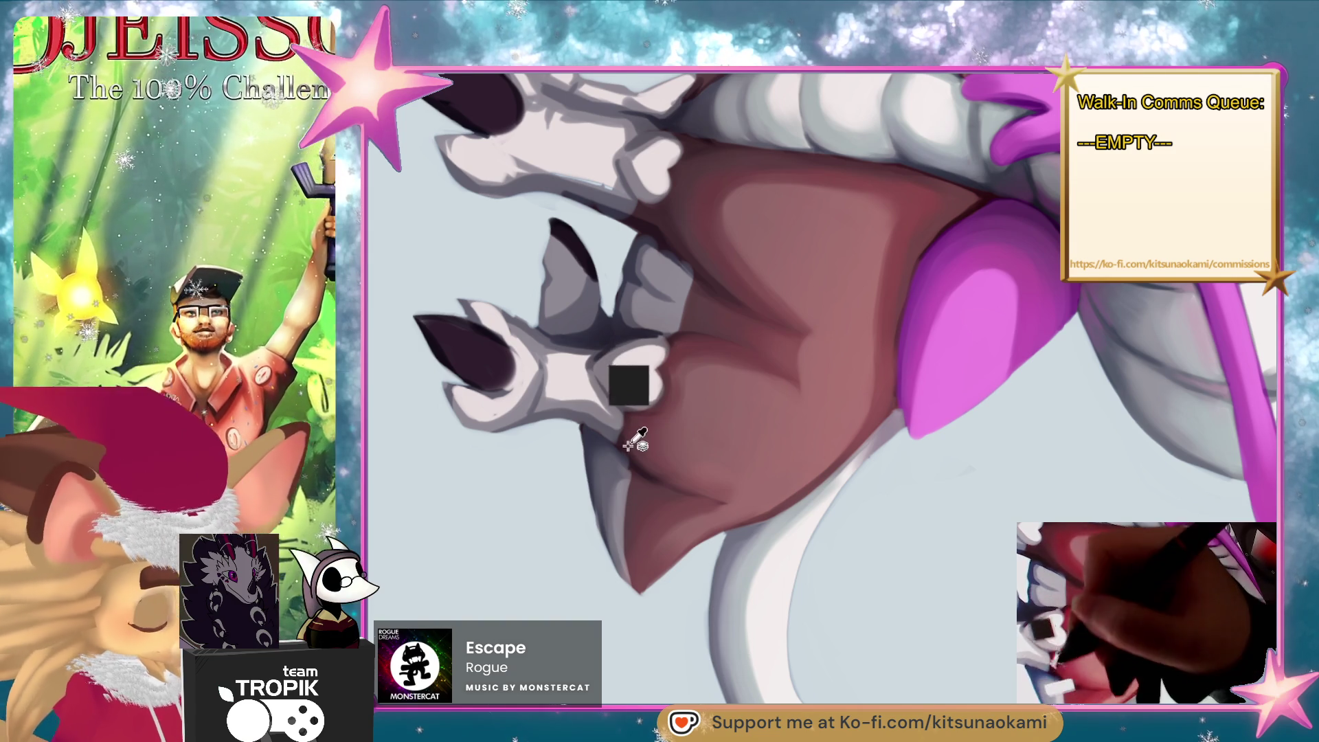
{"action": "scroll", "coordinate": [771, 356], "scroll_direction": "up", "scroll_amount": 5}
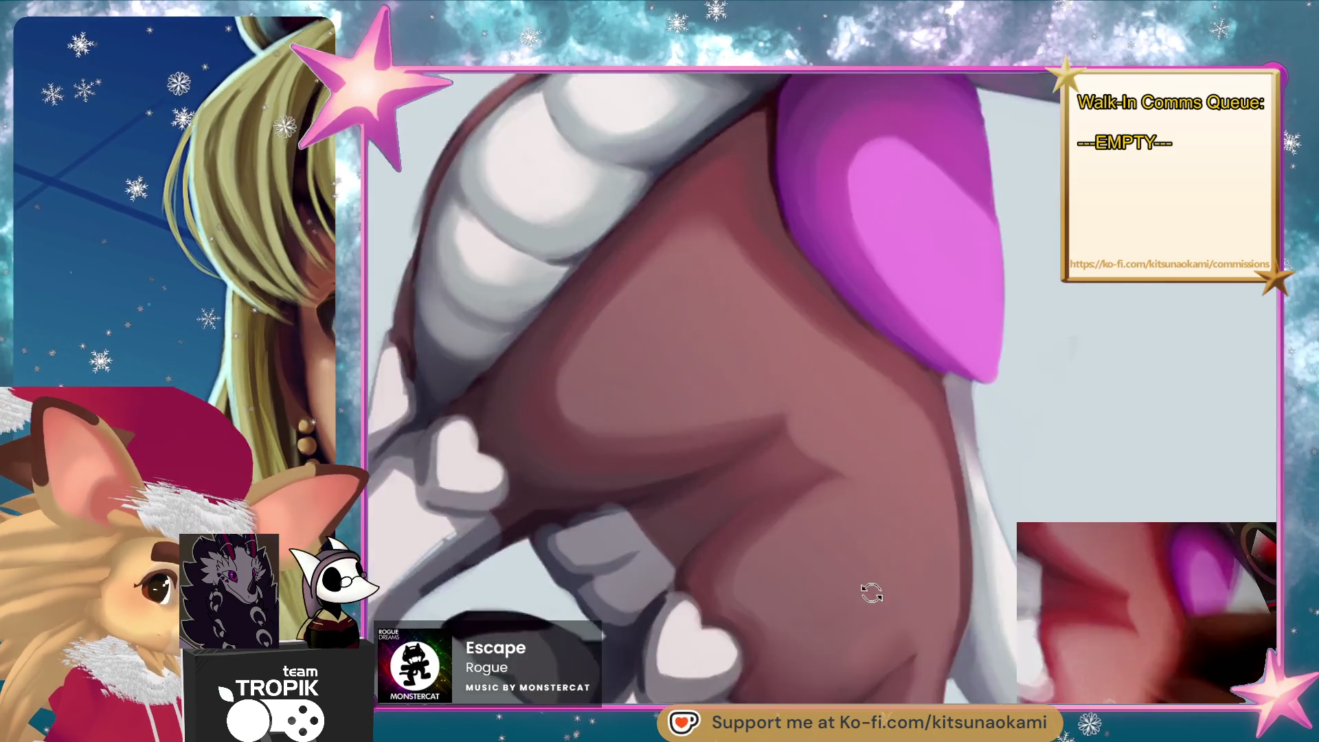
{"action": "mouse_move", "coordinate": [871, 592]}
{"action": "left_mouse_down"}
{"action": "mouse_move", "coordinate": [966, 524]}
{"action": "mouse_move", "coordinate": [861, 540]}
{"action": "left_mouse_up"}
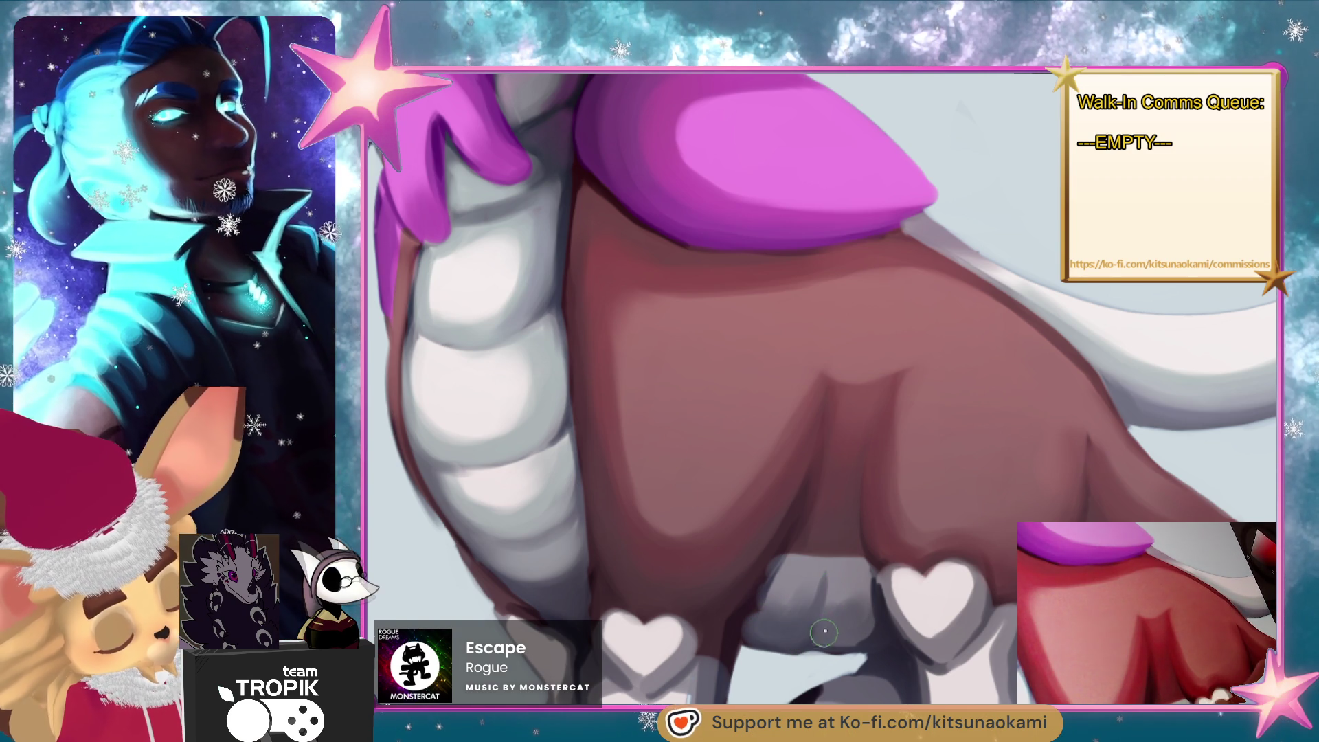
{"action": "left_click", "coordinate": [869, 608], "text": "ctrl"}
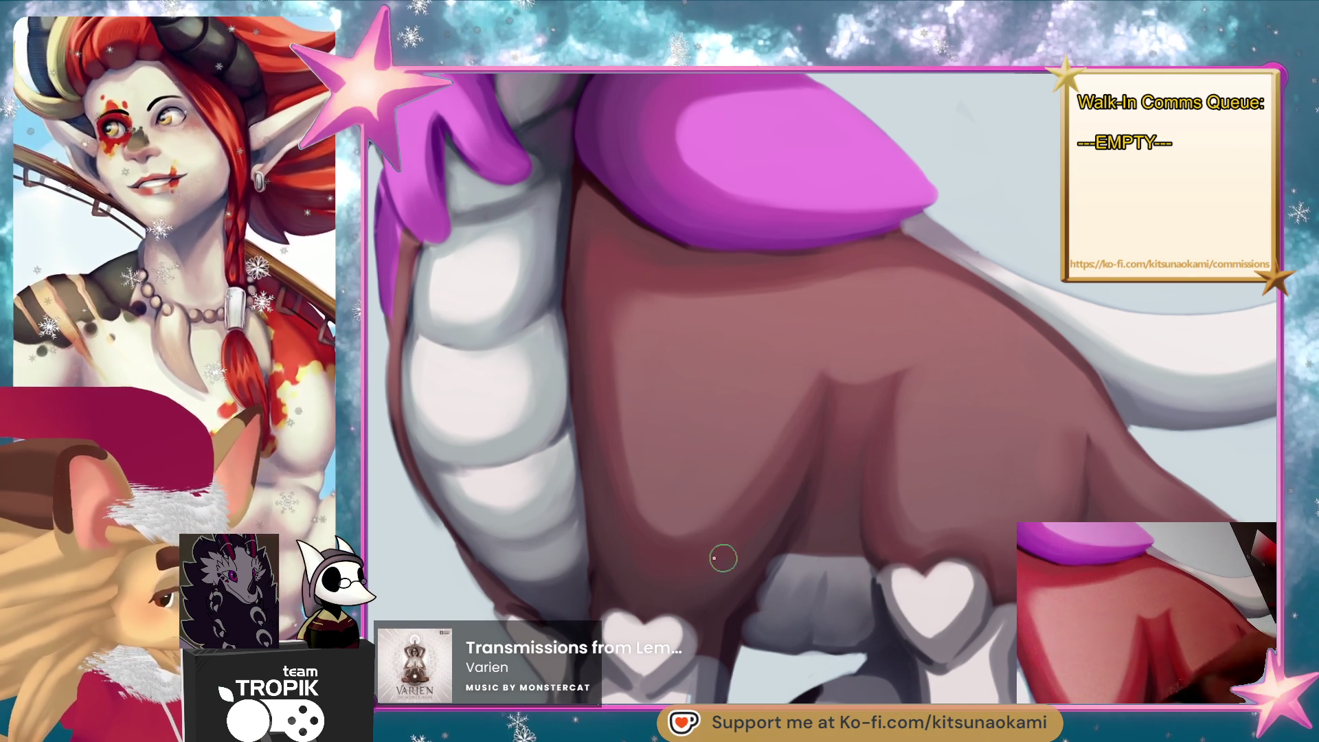
{"action": "key", "text": "bracketright"}
{"action": "key", "text": "bracketright"}
{"action": "key", "text": "bracketright"}
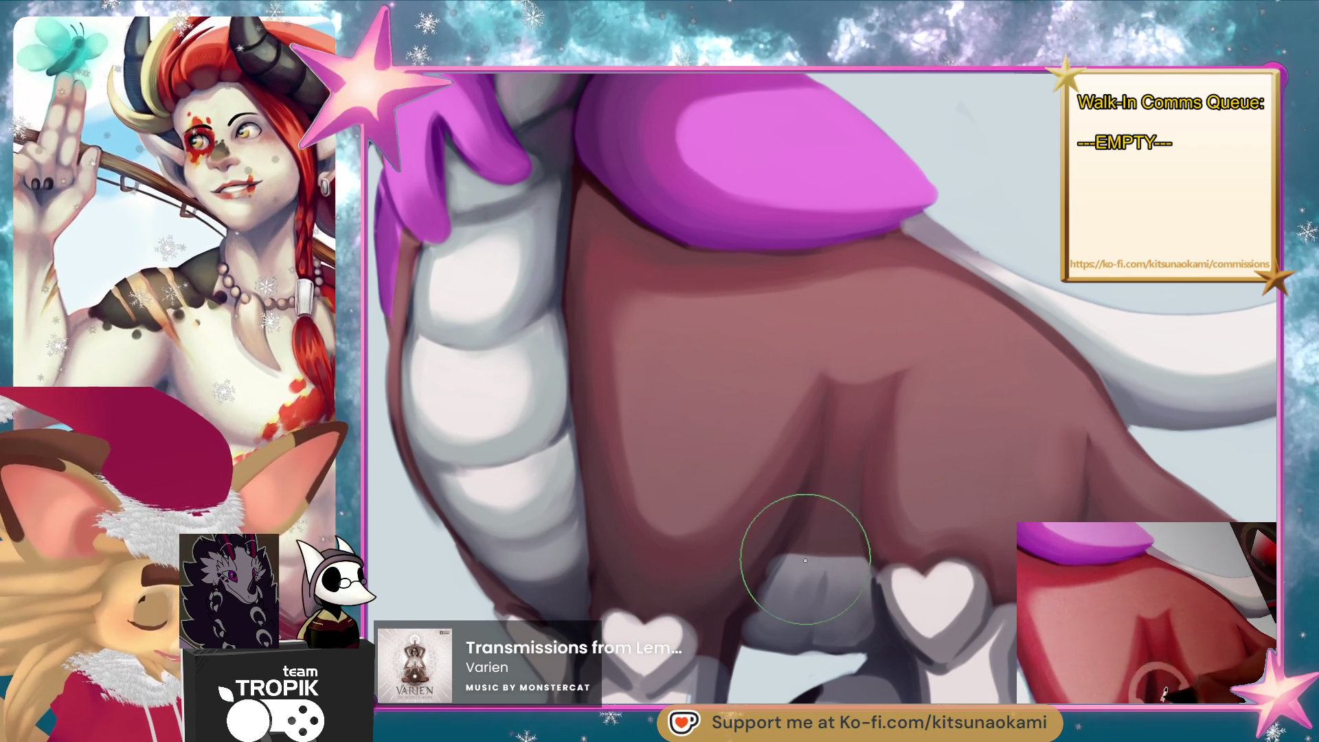
{"action": "key", "text": "bracketleft"}
{"action": "key", "text": "bracketleft"}
{"action": "key", "text": "bracketleft"}
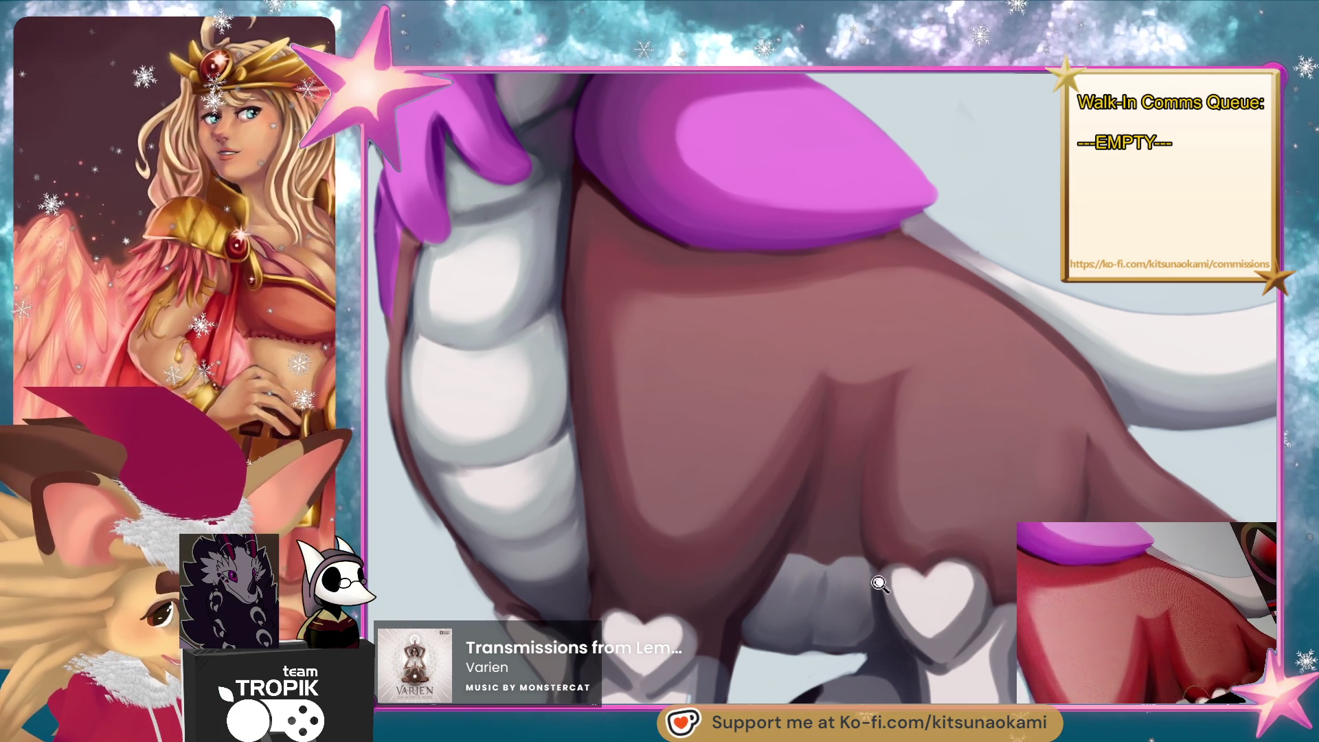
{"action": "scroll", "coordinate": [832, 553], "scroll_direction": "down", "scroll_amount": 3}
{"action": "scroll", "coordinate": [938, 603], "scroll_direction": "up", "scroll_amount": 2}
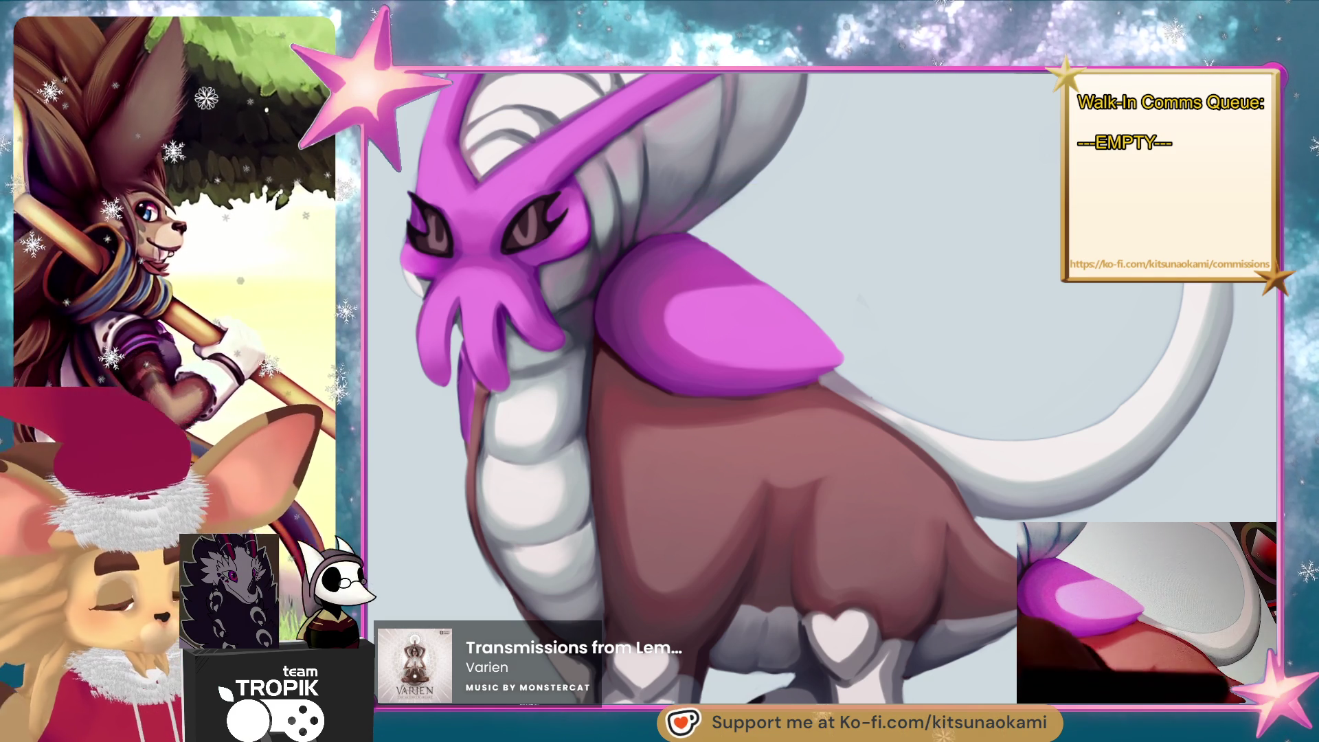
Zoom and pan the canvas in close on the creature's chest patch and head frill.
{"action": "scroll", "coordinate": [834, 449], "scroll_direction": "up", "scroll_amount": 6}
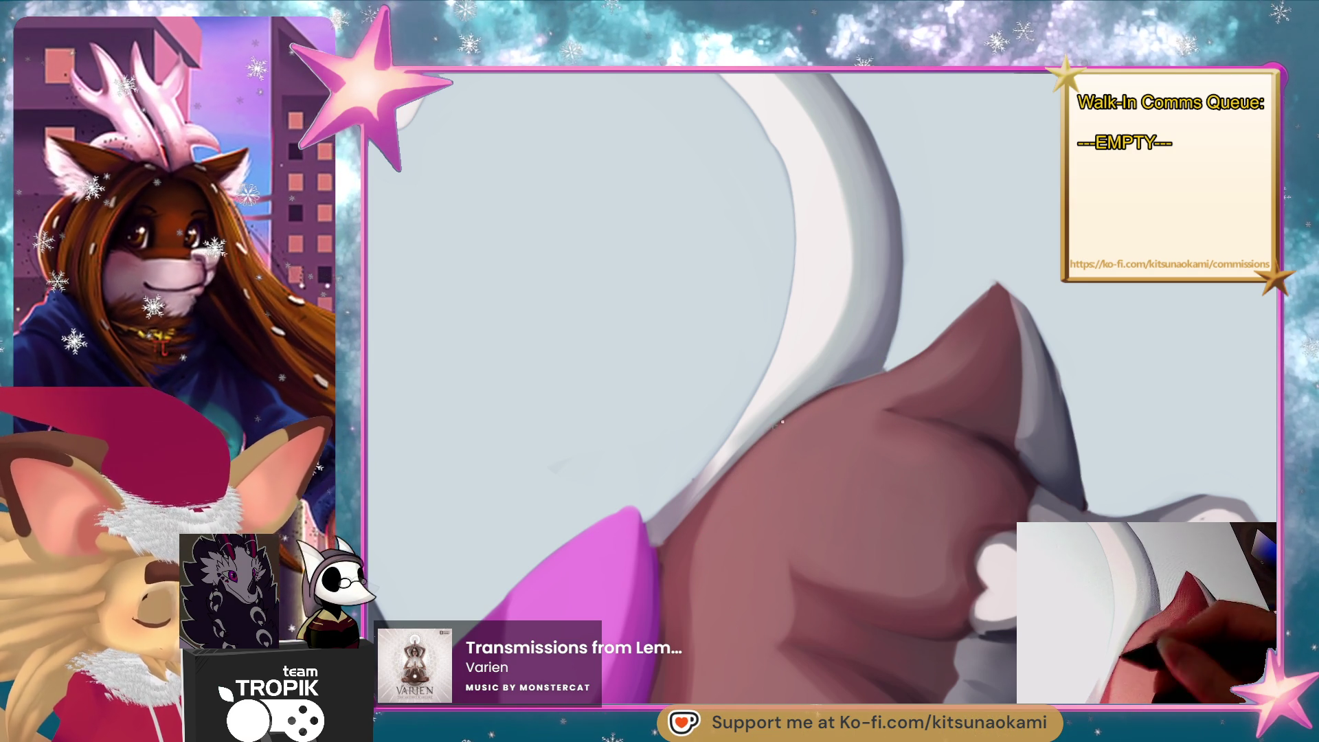
{"action": "mouse_move", "coordinate": [769, 431]}
{"action": "left_mouse_down"}
{"action": "mouse_move", "coordinate": [834, 445]}
{"action": "mouse_move", "coordinate": [794, 460]}
{"action": "left_mouse_up"}
{"action": "left_click_drag", "start_coordinate": [774, 506], "coordinate": [785, 466]}
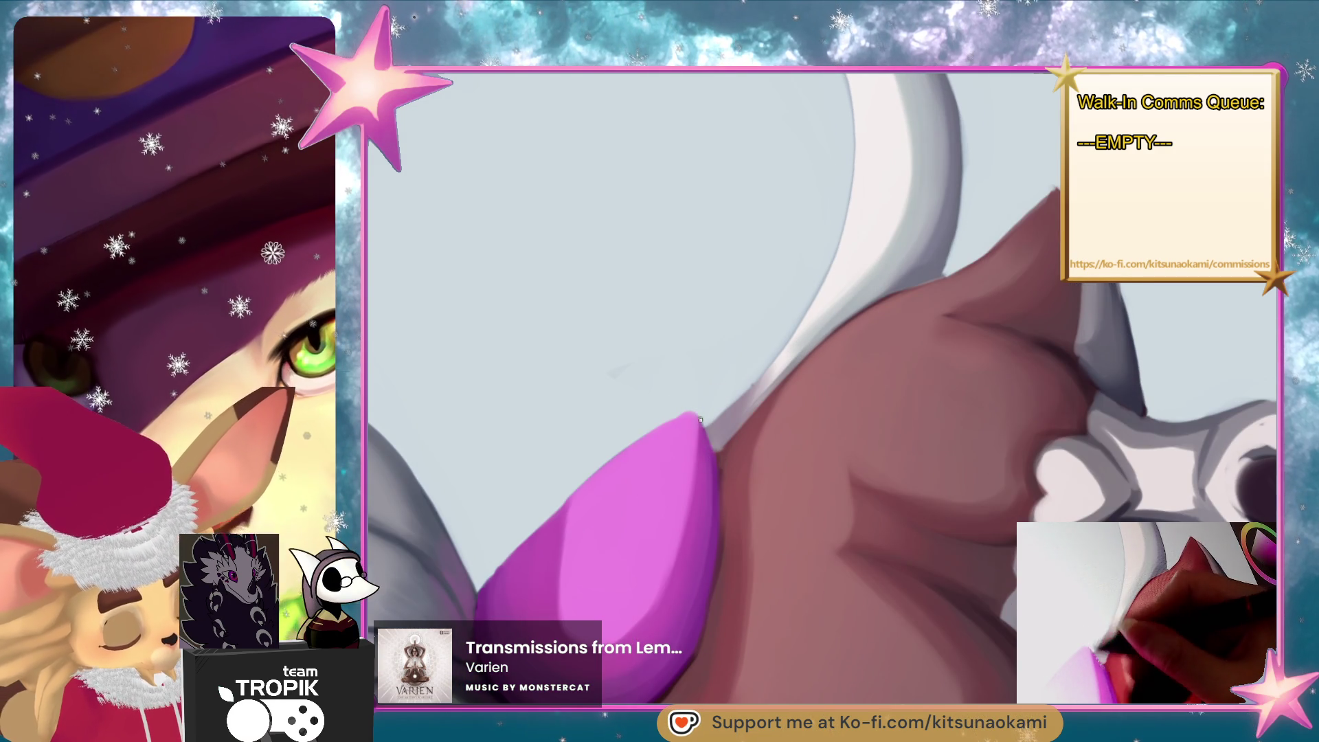
{"action": "scroll", "coordinate": [701, 420], "scroll_direction": "down", "scroll_amount": 5}
{"action": "scroll", "coordinate": [1028, 319], "scroll_direction": "up", "scroll_amount": 5}
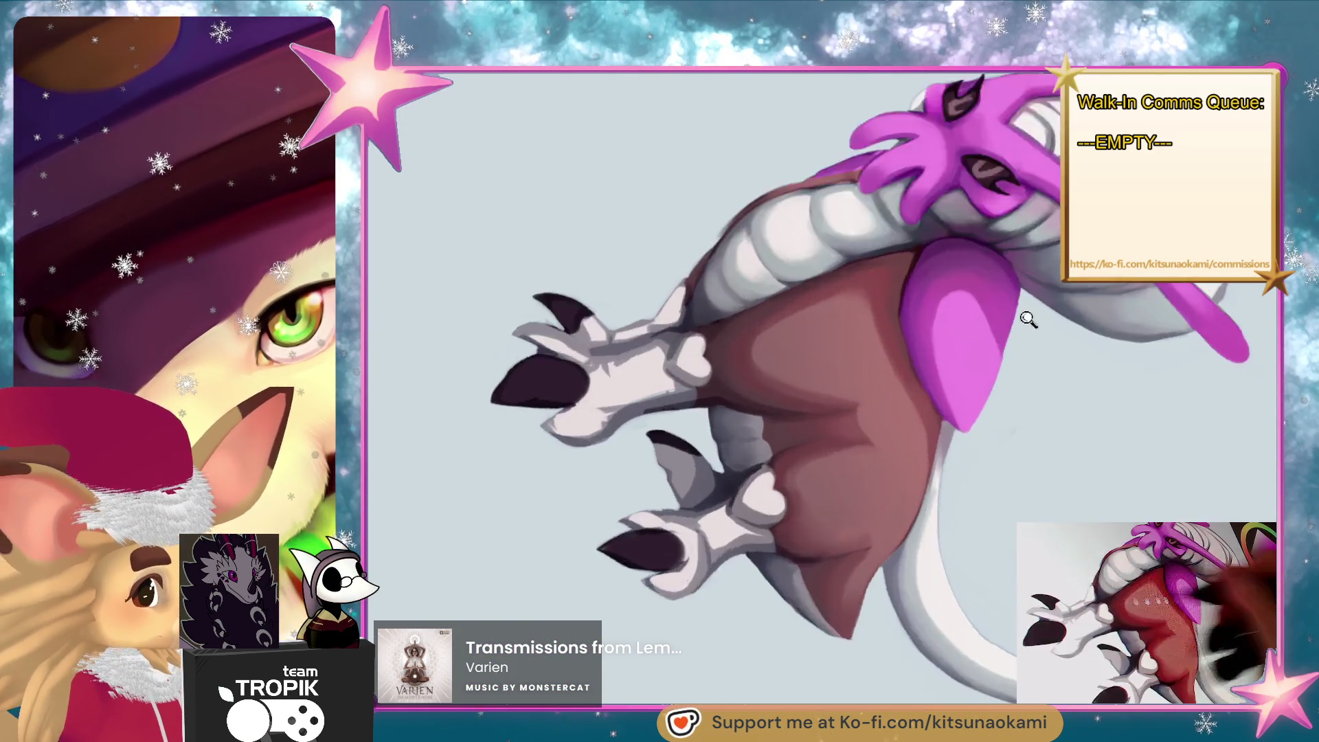
{"action": "scroll", "coordinate": [1028, 320], "scroll_direction": "up", "scroll_amount": 3}
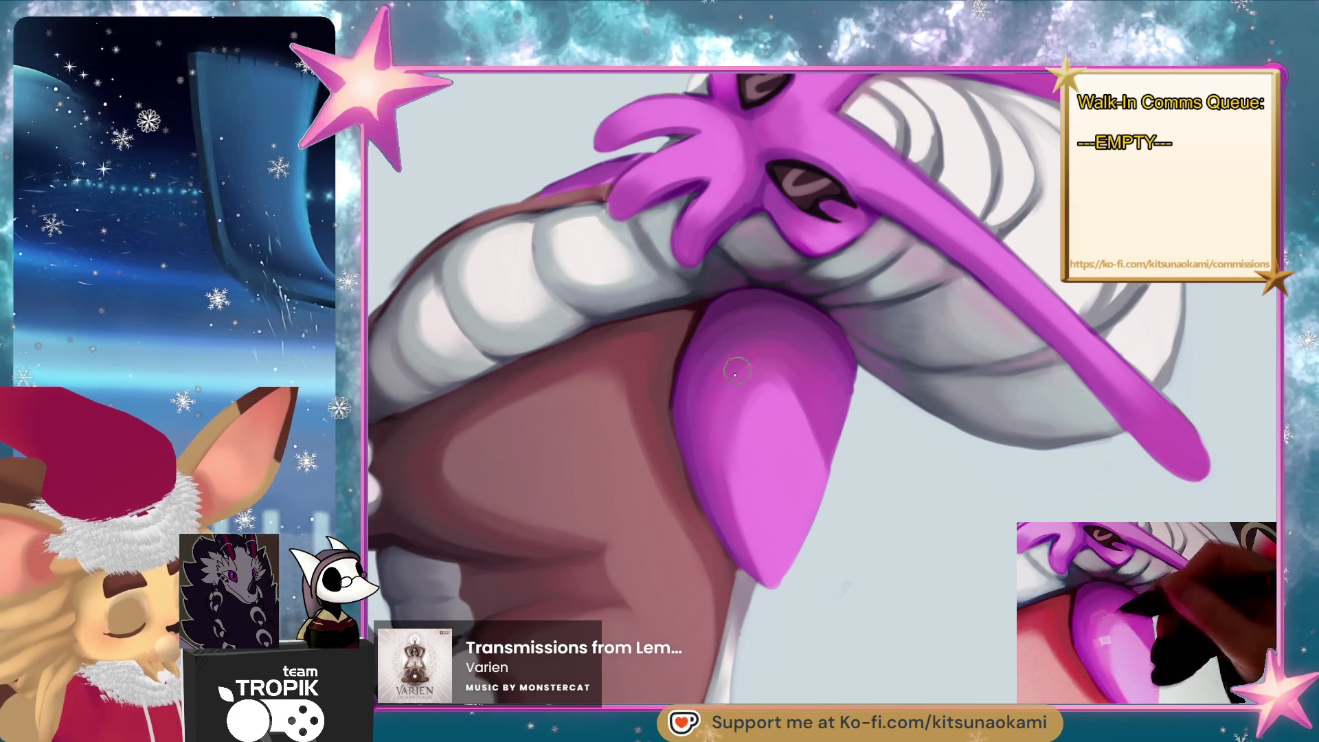
Zoom the canvas in on the creature's body and legs.
{"action": "scroll", "coordinate": [808, 595], "scroll_direction": "down", "scroll_amount": 5}
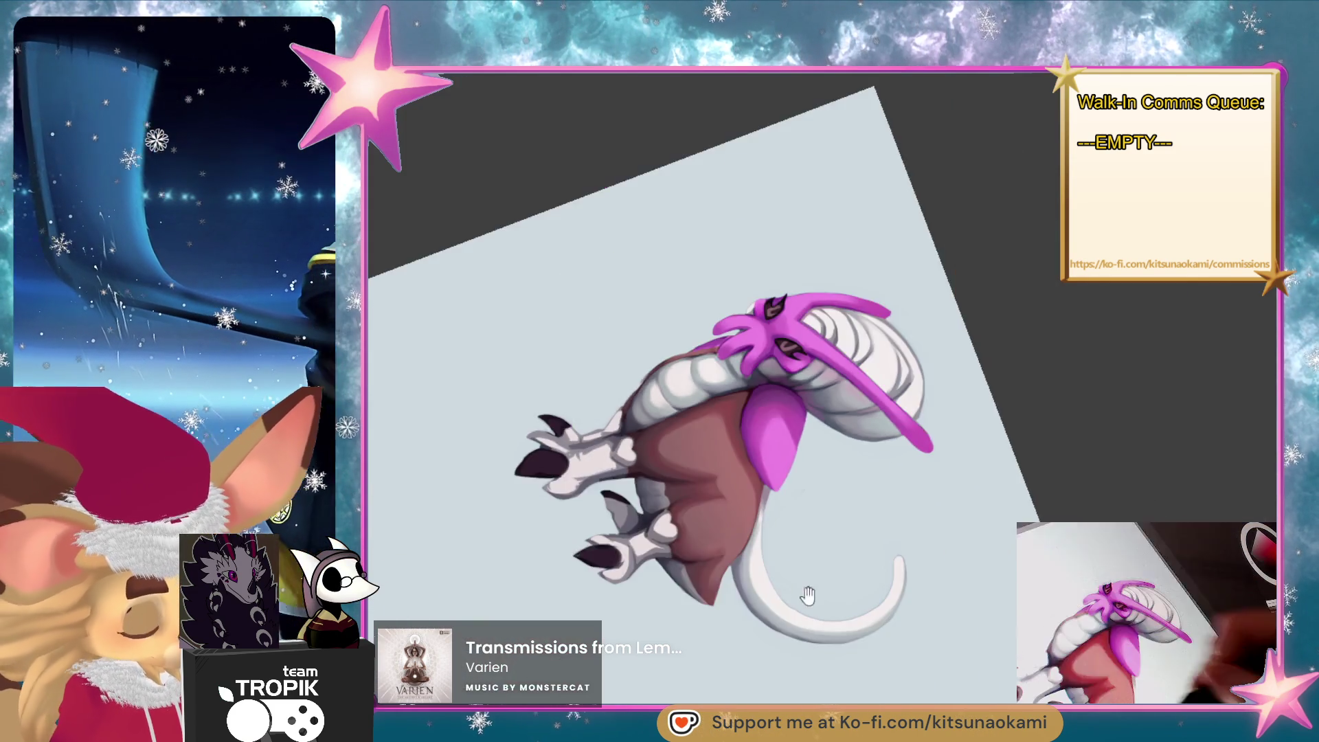
{"action": "scroll", "coordinate": [808, 596], "scroll_direction": "up", "scroll_amount": 5}
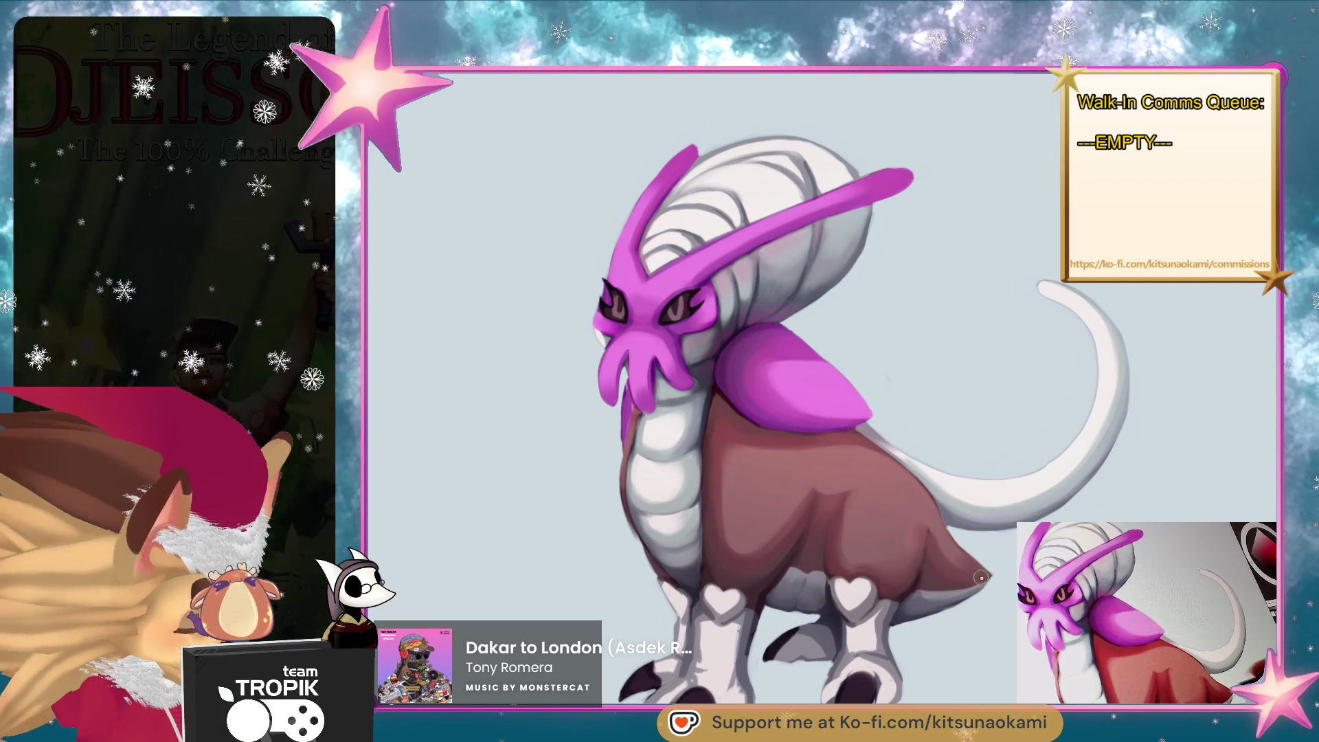
{"action": "scroll", "coordinate": [981, 577], "scroll_direction": "up", "scroll_amount": 3}
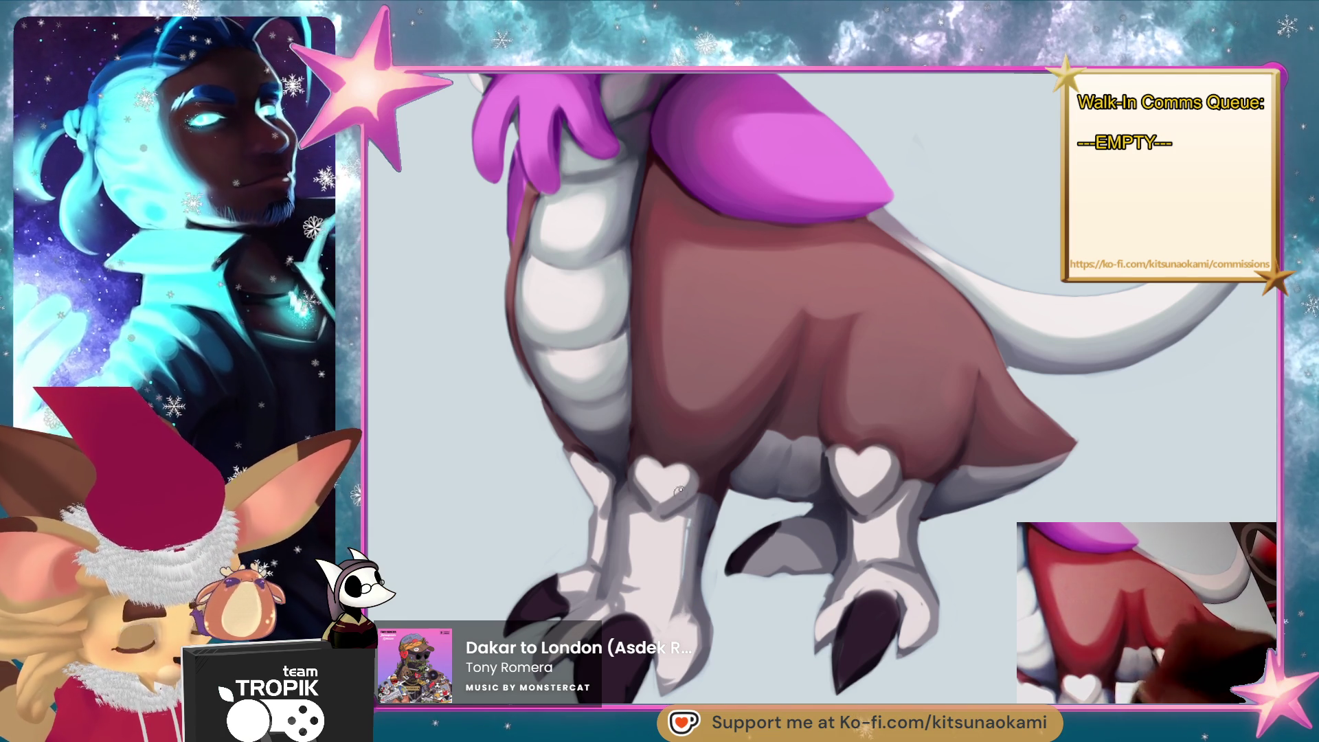
Brush soft grey and darker shading strokes down the creature's front legs.
{"action": "left_click_drag", "start_coordinate": [683, 522], "coordinate": [673, 622]}
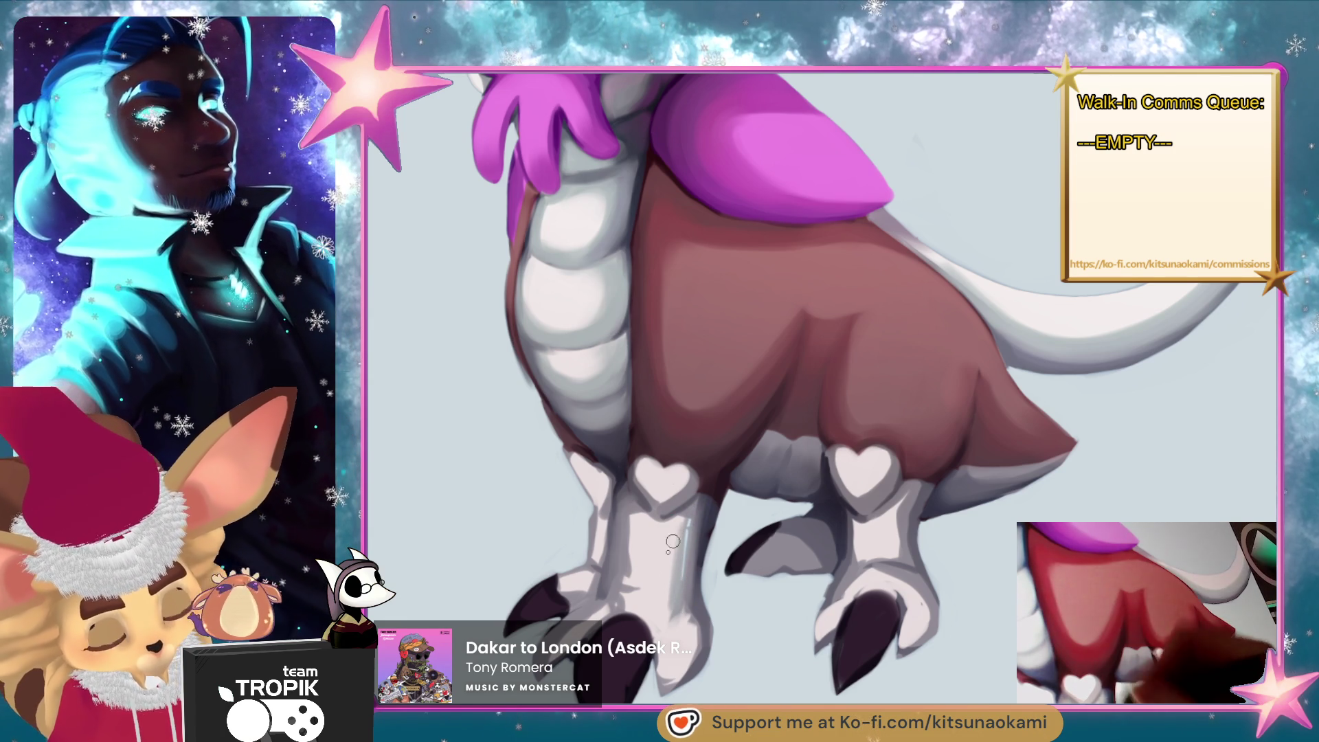
{"action": "left_click_drag", "start_coordinate": [631, 515], "coordinate": [629, 583]}
{"action": "left_click_drag", "start_coordinate": [629, 516], "coordinate": [638, 558]}
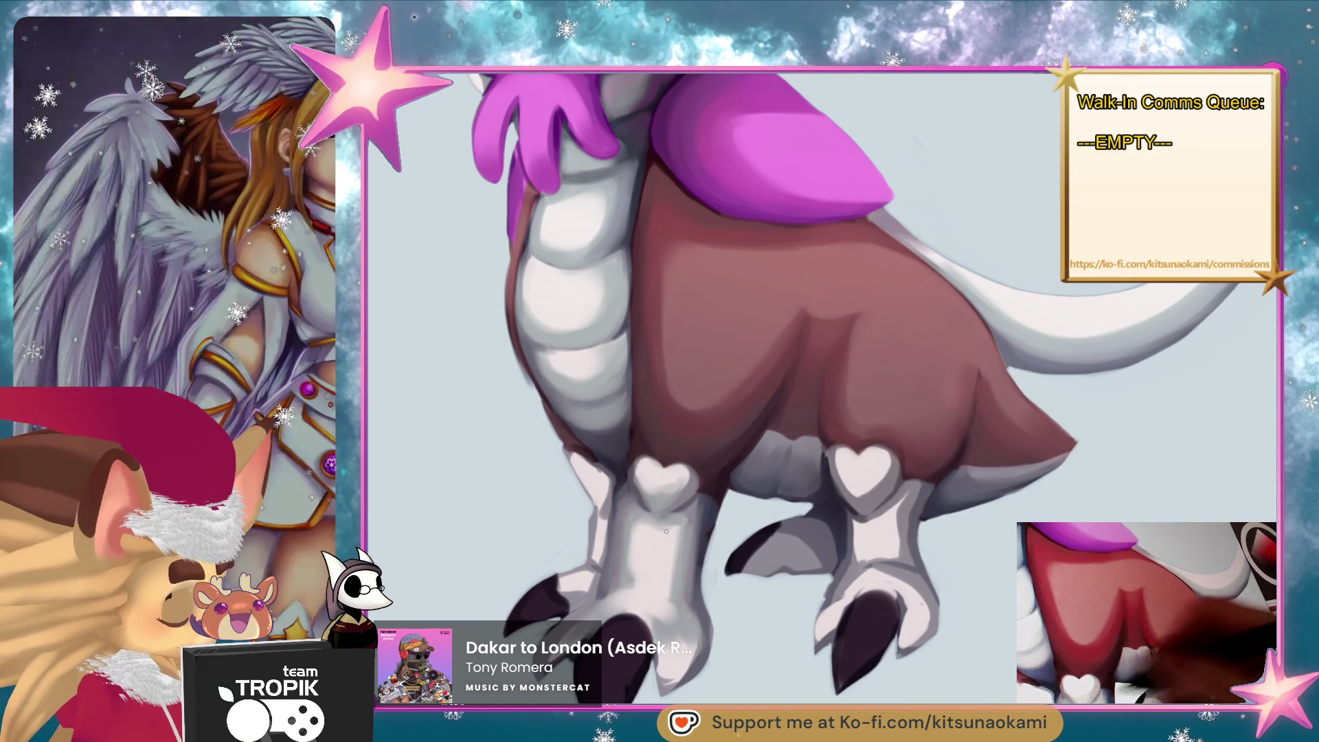
{"action": "left_click_drag", "start_coordinate": [666, 531], "coordinate": [627, 534]}
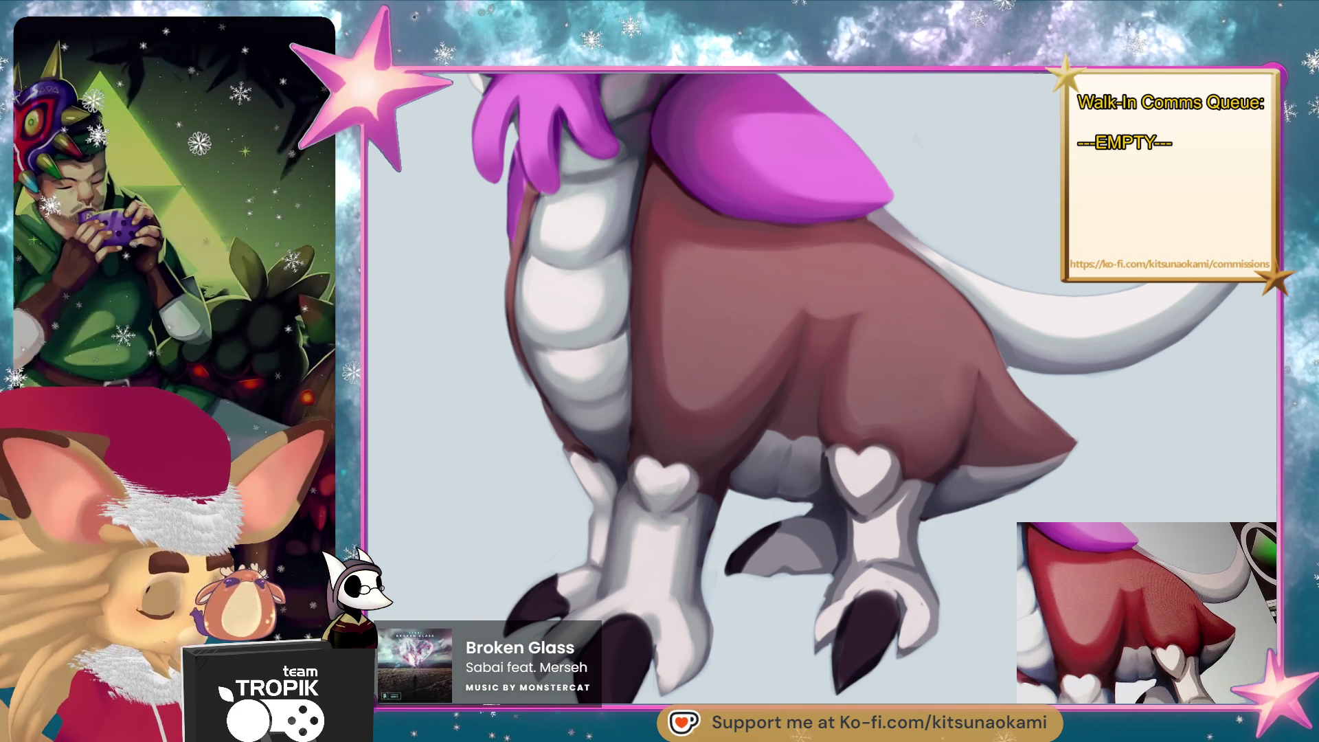
Lighten the outer edge of the right foot, sampling greys from both legs.
{"action": "left_click_drag", "start_coordinate": [957, 633], "coordinate": [968, 565]}
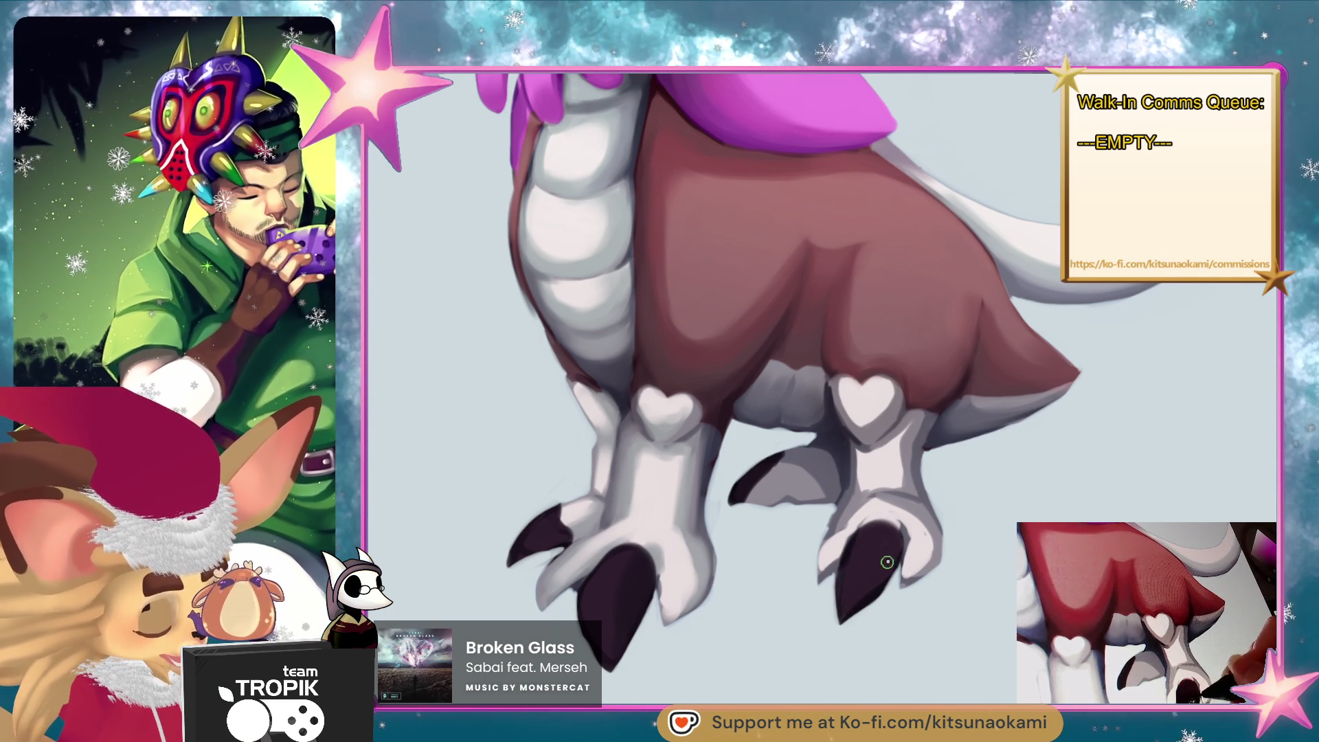
{"action": "left_click_drag", "start_coordinate": [887, 562], "coordinate": [896, 569]}
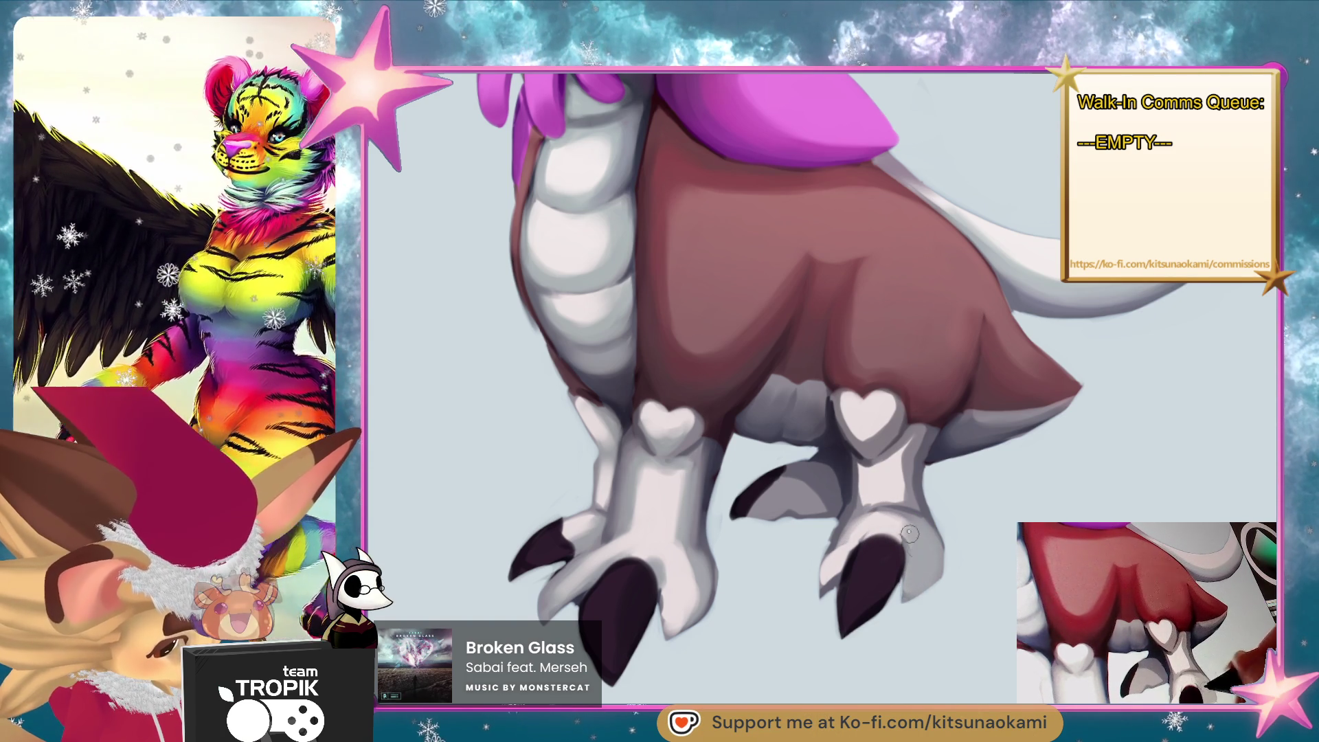
{"action": "mouse_move", "coordinate": [914, 539]}
{"action": "left_mouse_down"}
{"action": "mouse_move", "coordinate": [921, 570]}
{"action": "mouse_move", "coordinate": [905, 526]}
{"action": "mouse_move", "coordinate": [917, 539]}
{"action": "mouse_move", "coordinate": [934, 495]}
{"action": "mouse_move", "coordinate": [885, 492]}
{"action": "left_mouse_up"}
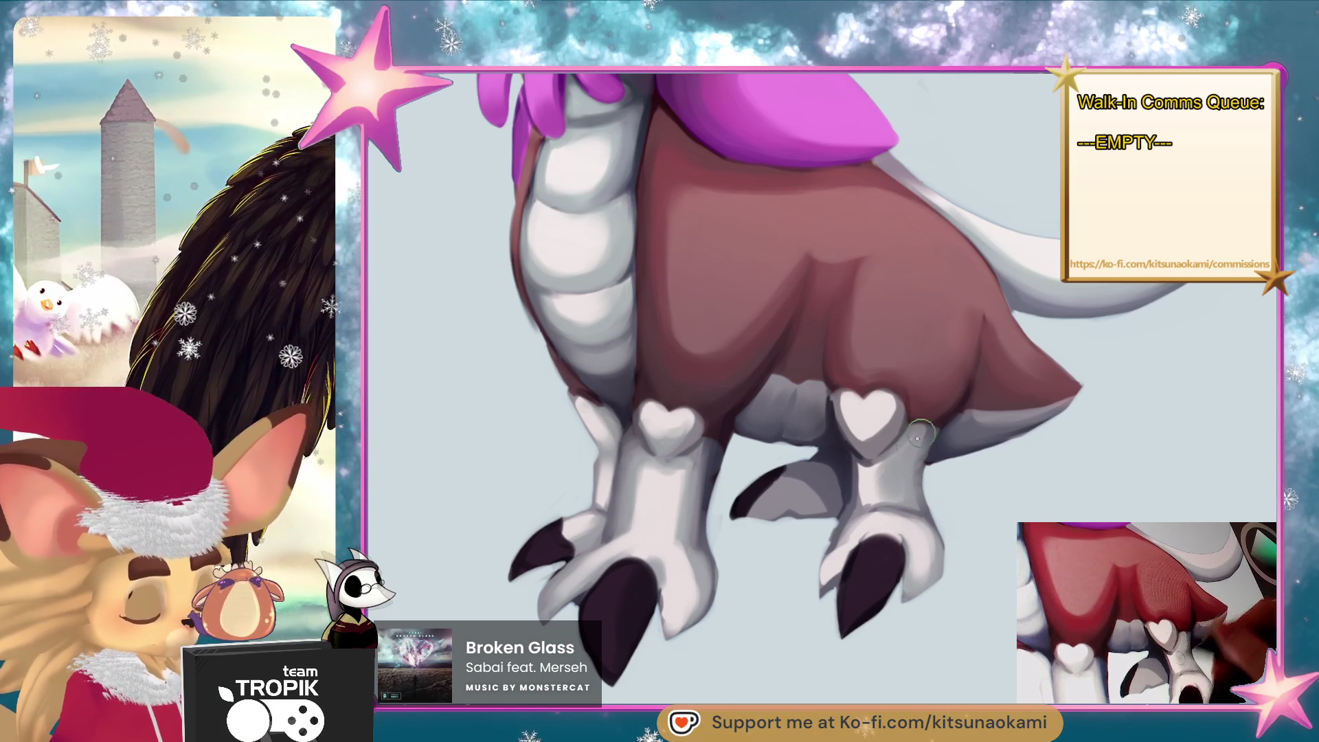
{"action": "left_click", "coordinate": [938, 450], "text": "alt"}
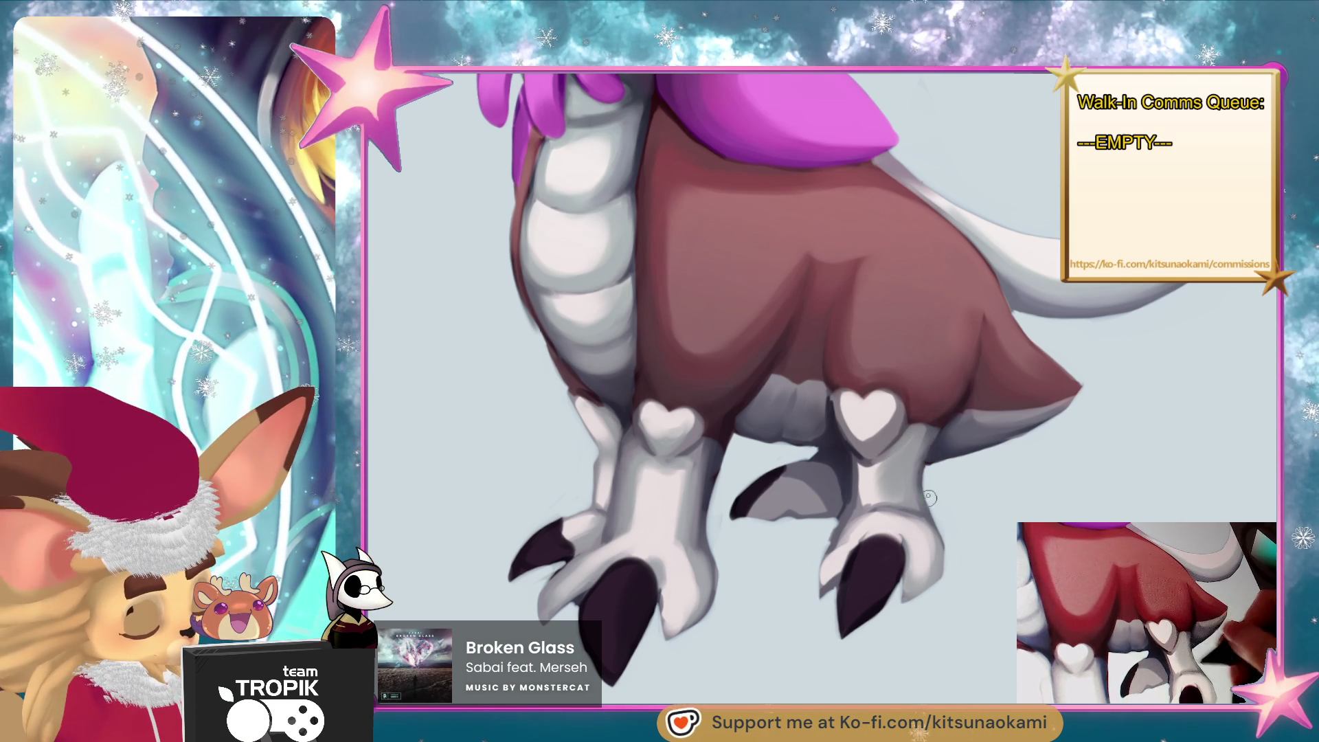
{"action": "left_click", "coordinate": [897, 457], "text": "alt"}
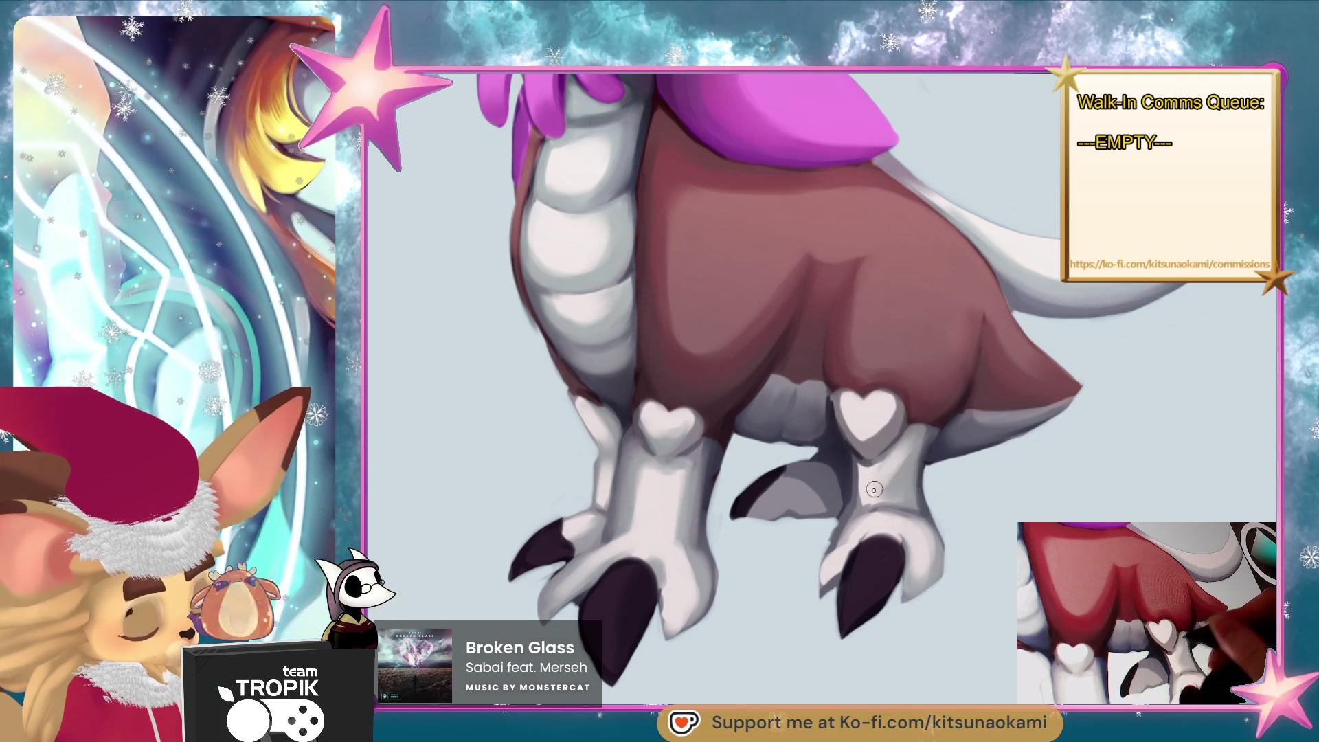
{"action": "left_click", "coordinate": [633, 472], "text": "alt"}
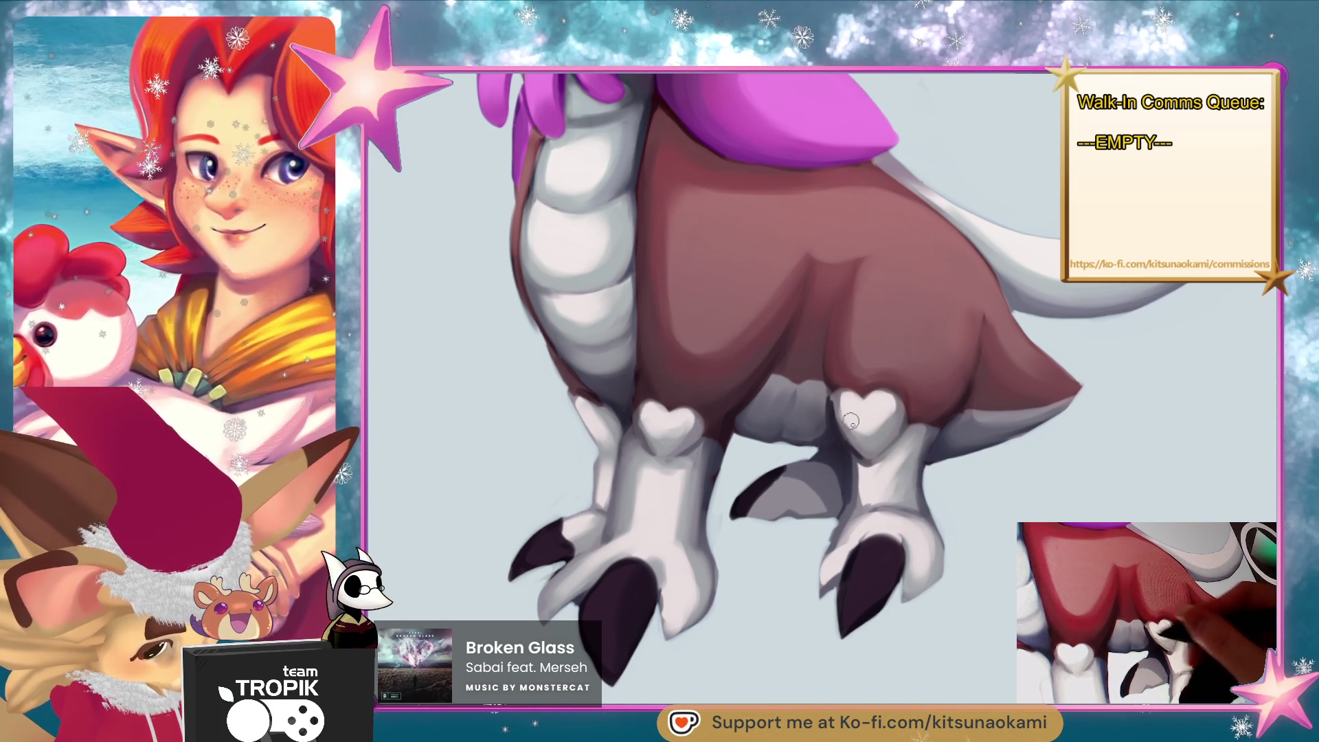
{"action": "left_click", "coordinate": [906, 483], "text": "alt"}
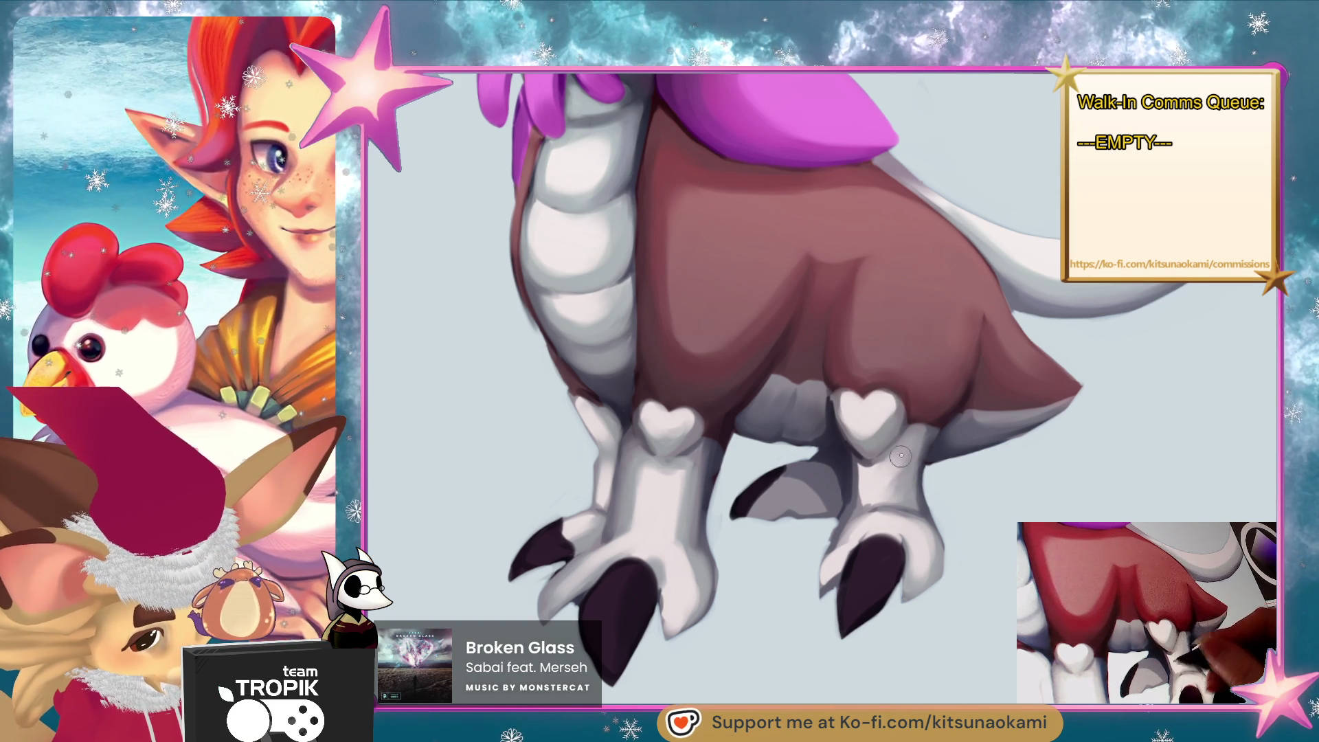
{"action": "left_click", "coordinate": [886, 489], "text": "alt"}
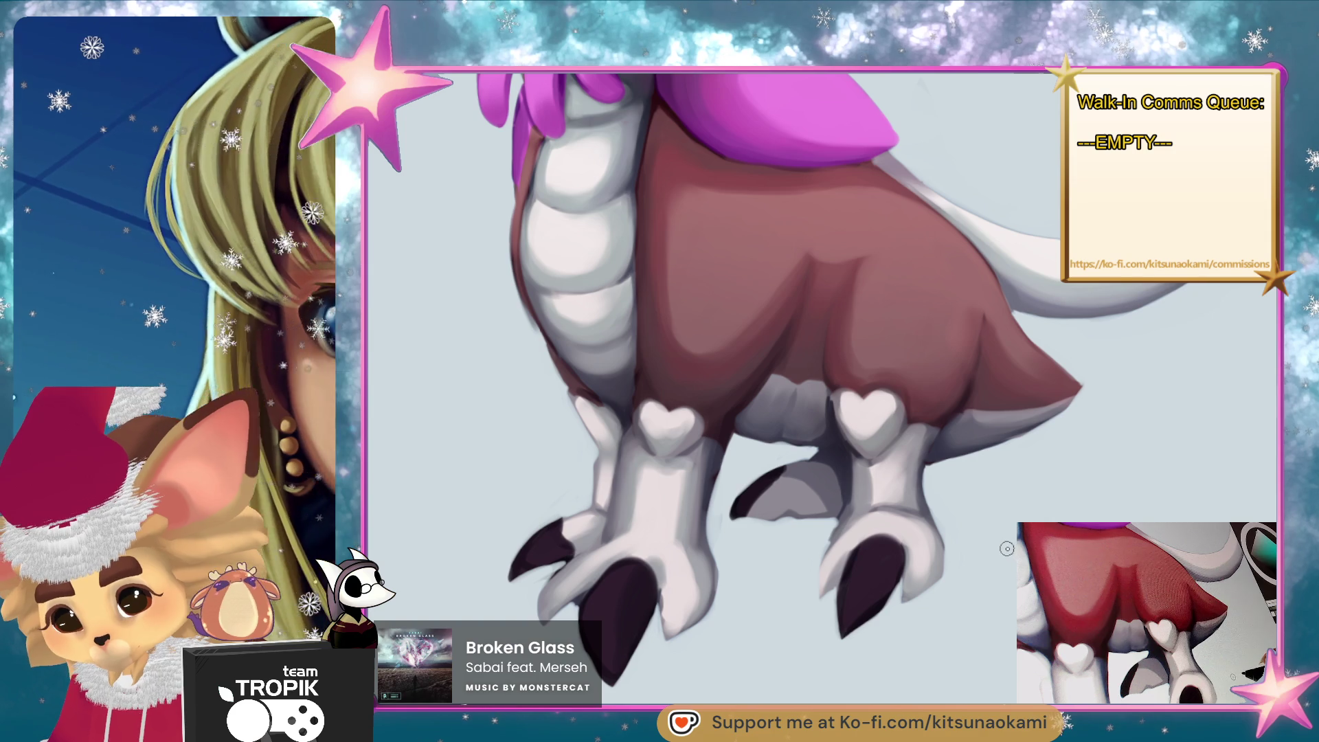
{"action": "left_click_drag", "start_coordinate": [1006, 547], "coordinate": [1007, 599]}
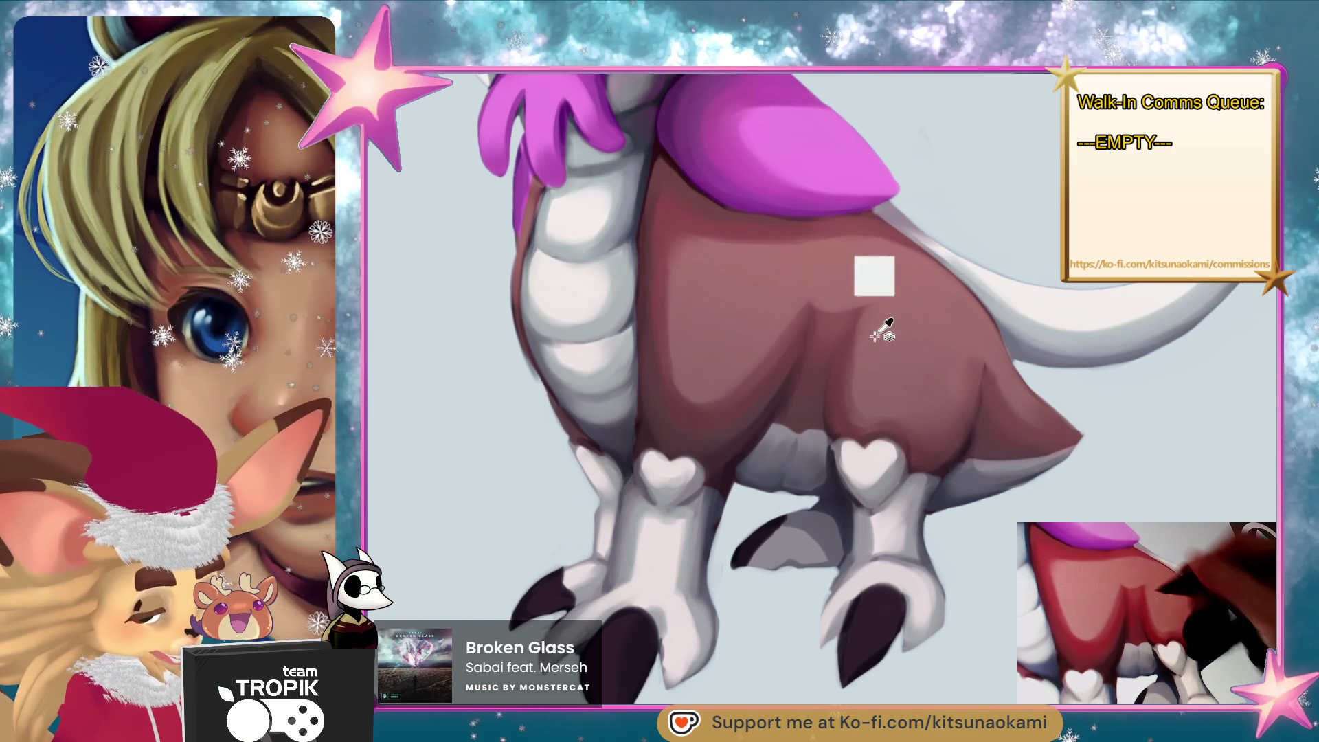
Darken the brown belly's lower edge with a single brush stroke above the legs.
{"action": "mouse_move", "coordinate": [997, 536]}
{"action": "left_mouse_down"}
{"action": "mouse_move", "coordinate": [997, 496]}
{"action": "mouse_move", "coordinate": [969, 517]}
{"action": "mouse_move", "coordinate": [980, 547]}
{"action": "left_mouse_up"}
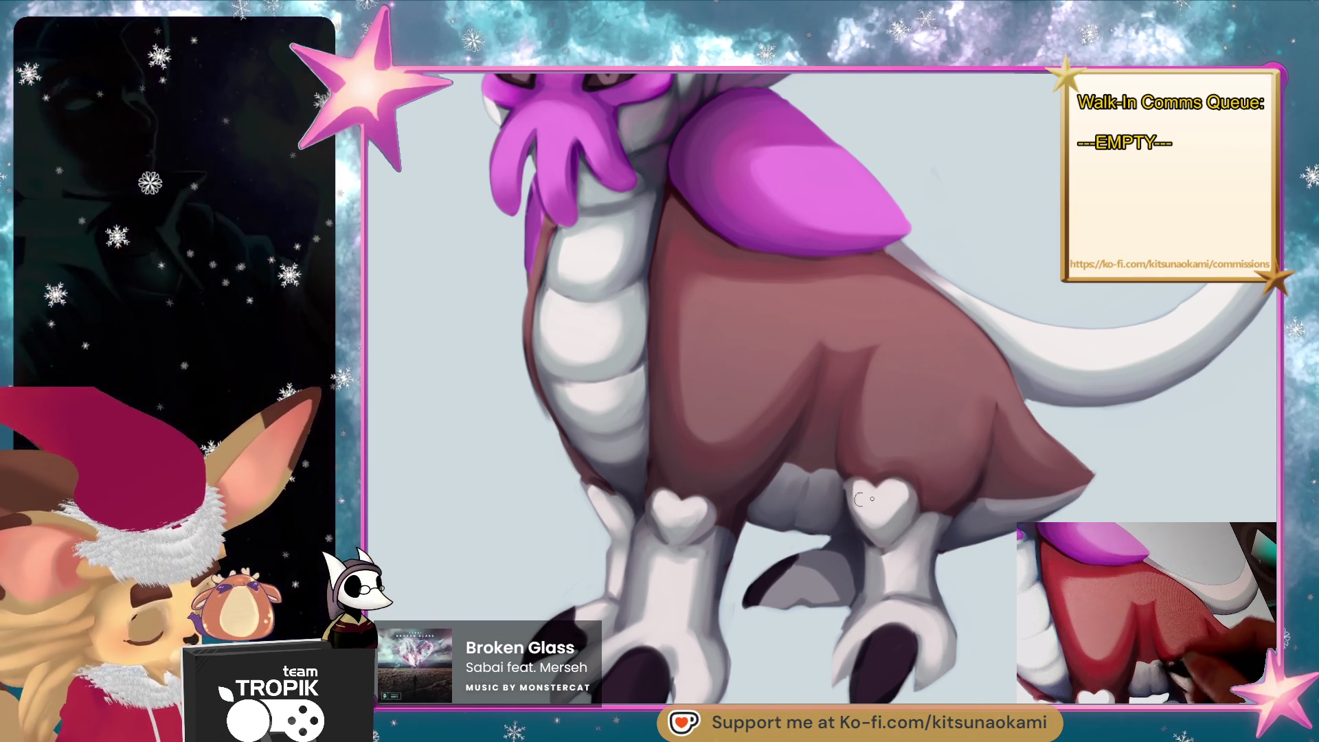
{"action": "left_click_drag", "start_coordinate": [858, 523], "coordinate": [808, 467]}
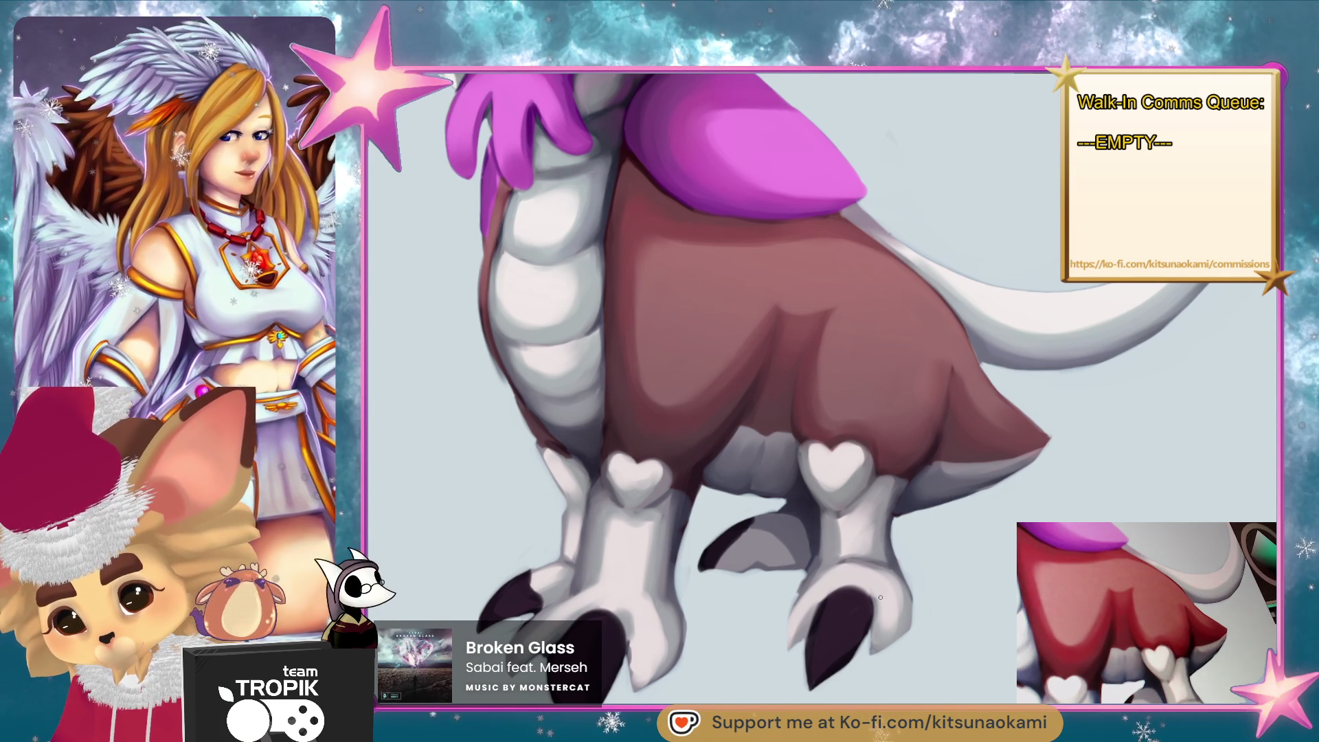
{"action": "mouse_move", "coordinate": [844, 602]}
{"action": "left_mouse_down"}
{"action": "mouse_move", "coordinate": [968, 639]}
{"action": "mouse_move", "coordinate": [1003, 609]}
{"action": "left_mouse_up"}
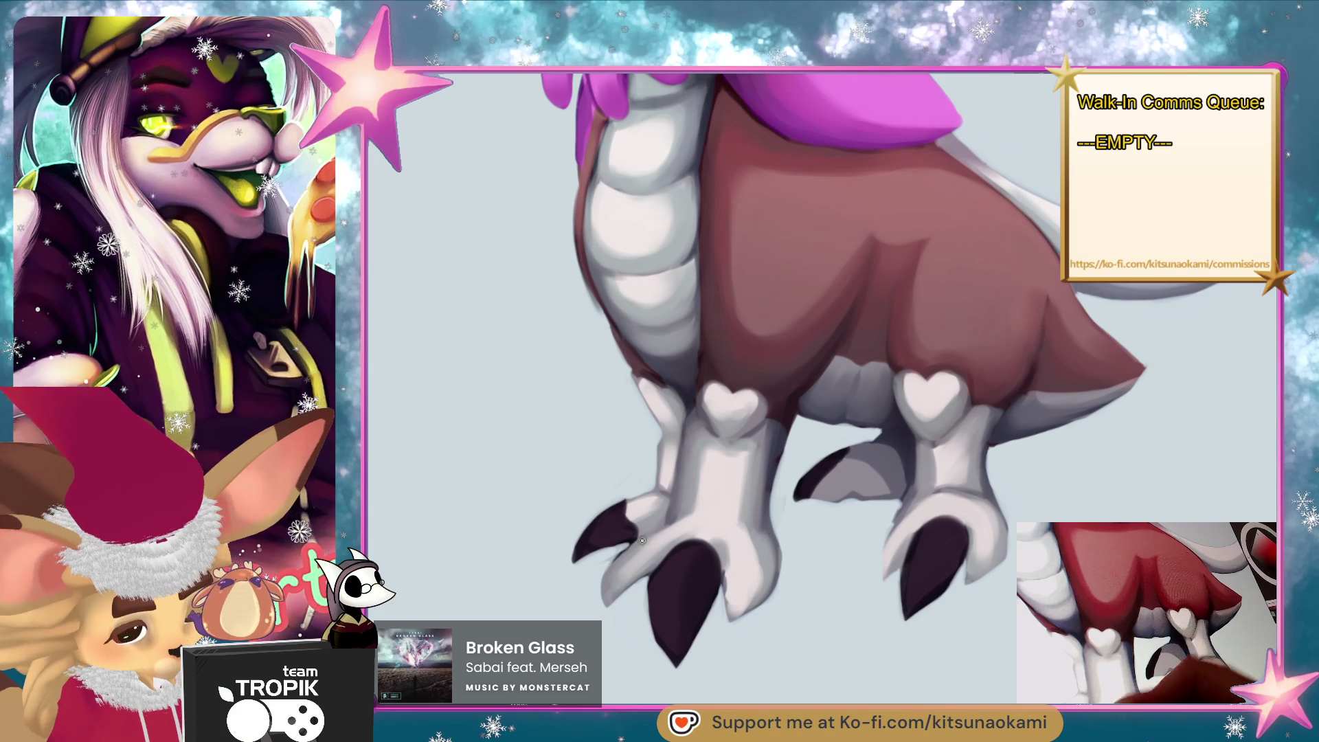
{"action": "scroll", "coordinate": [713, 521], "scroll_direction": "down", "scroll_amount": 3}
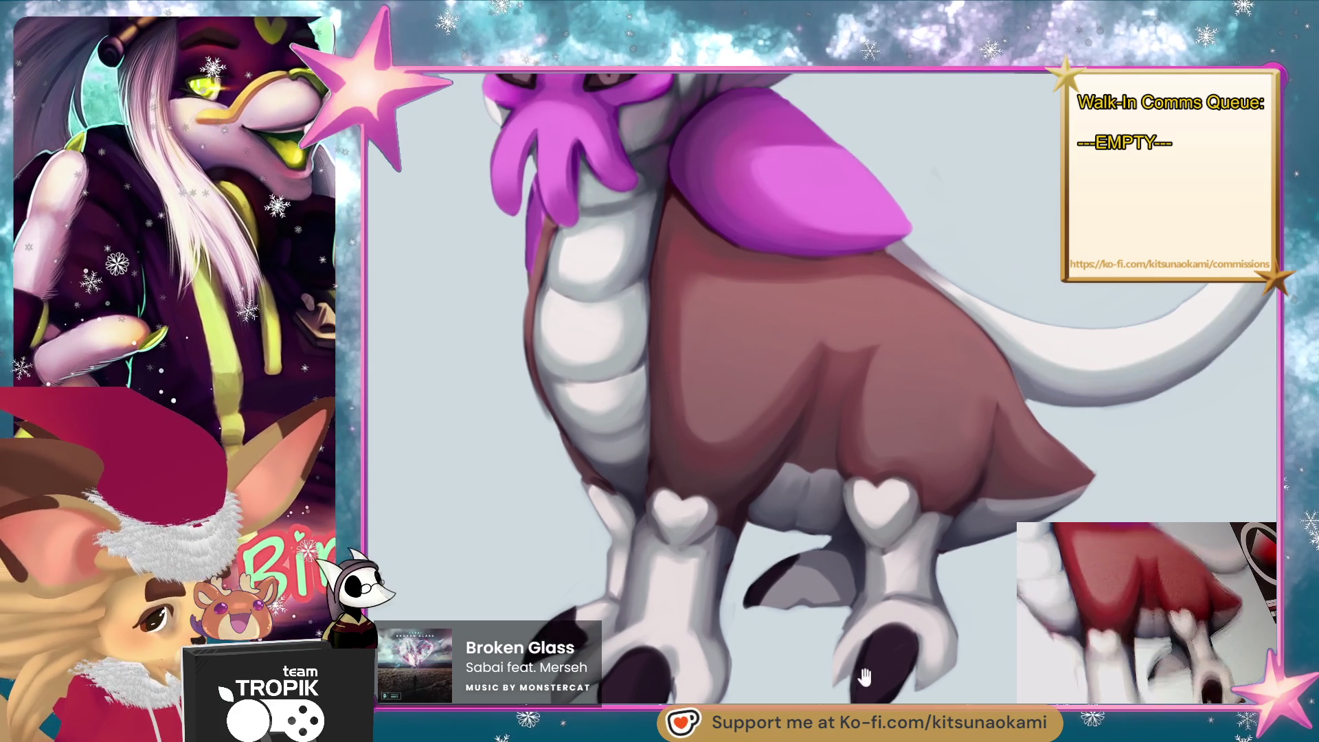
{"action": "scroll", "coordinate": [914, 572], "scroll_direction": "up", "scroll_amount": 4}
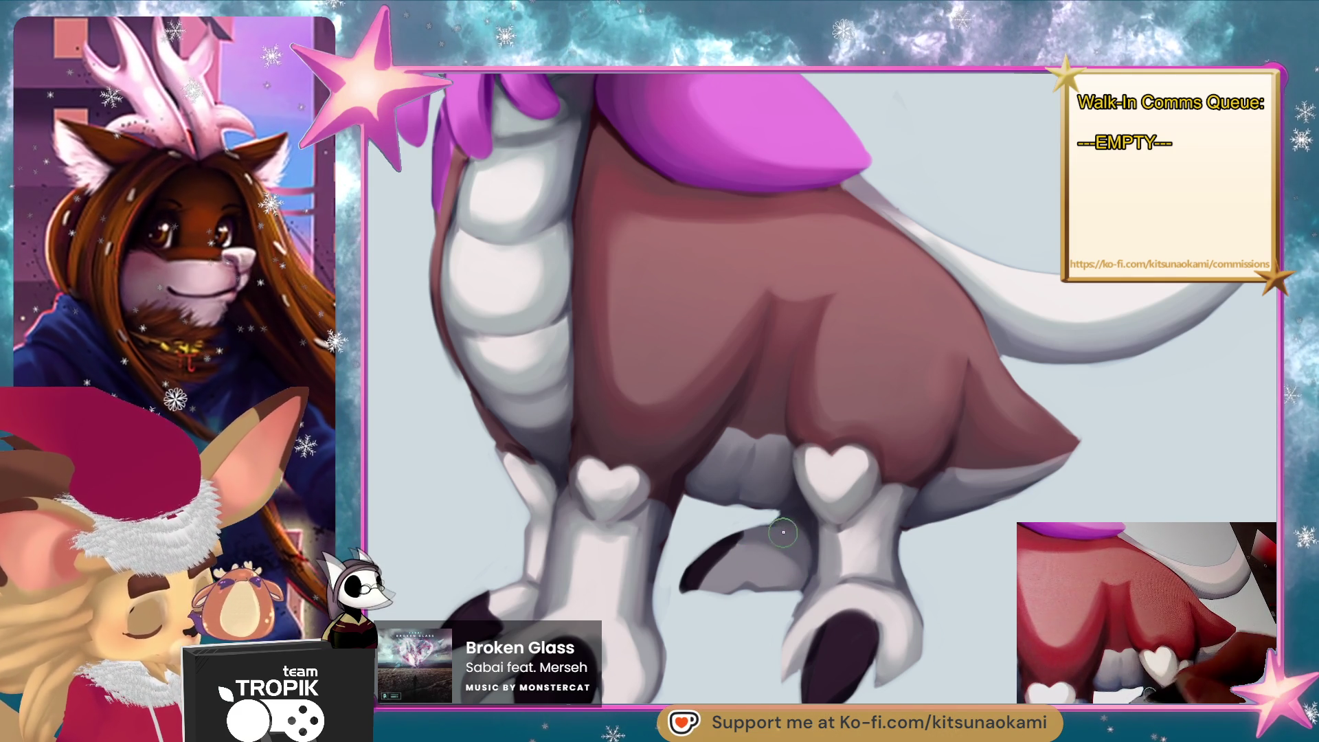
{"action": "left_click_drag", "start_coordinate": [993, 511], "coordinate": [1187, 475]}
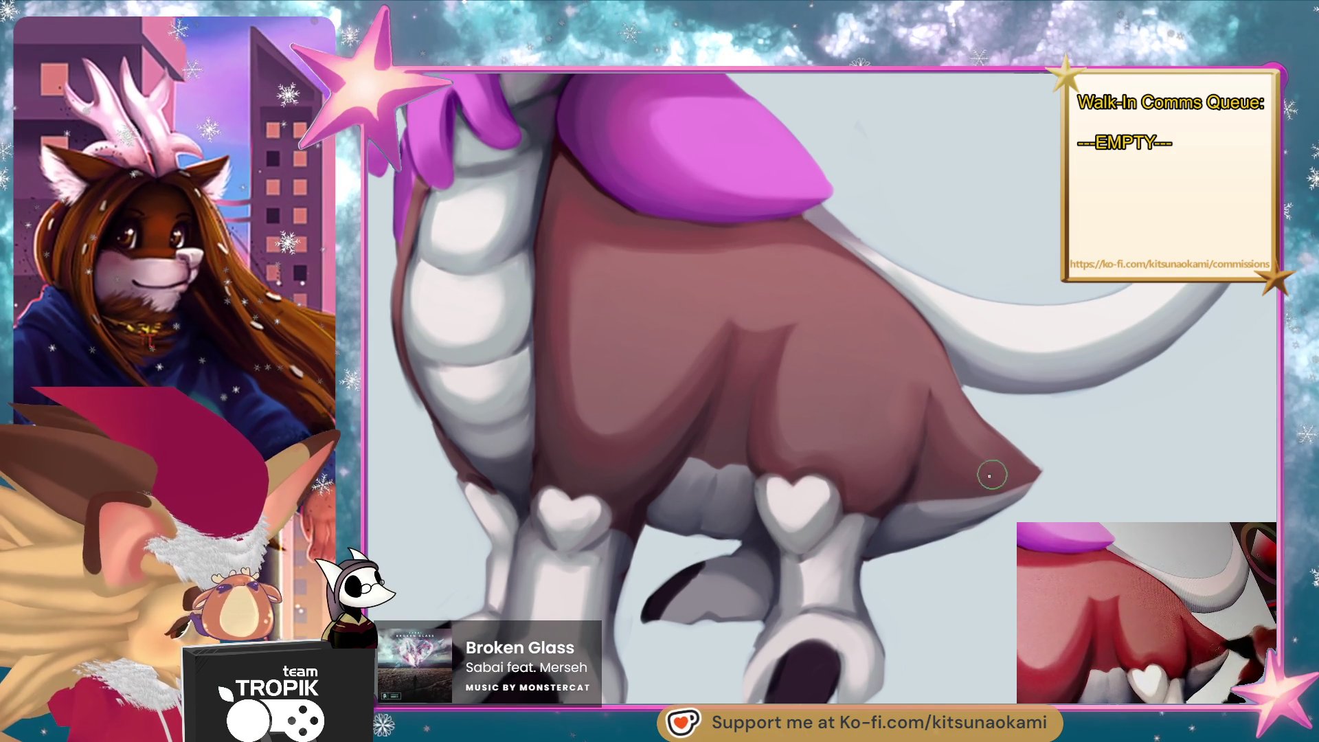
{"action": "left_click_drag", "start_coordinate": [899, 493], "coordinate": [1076, 469]}
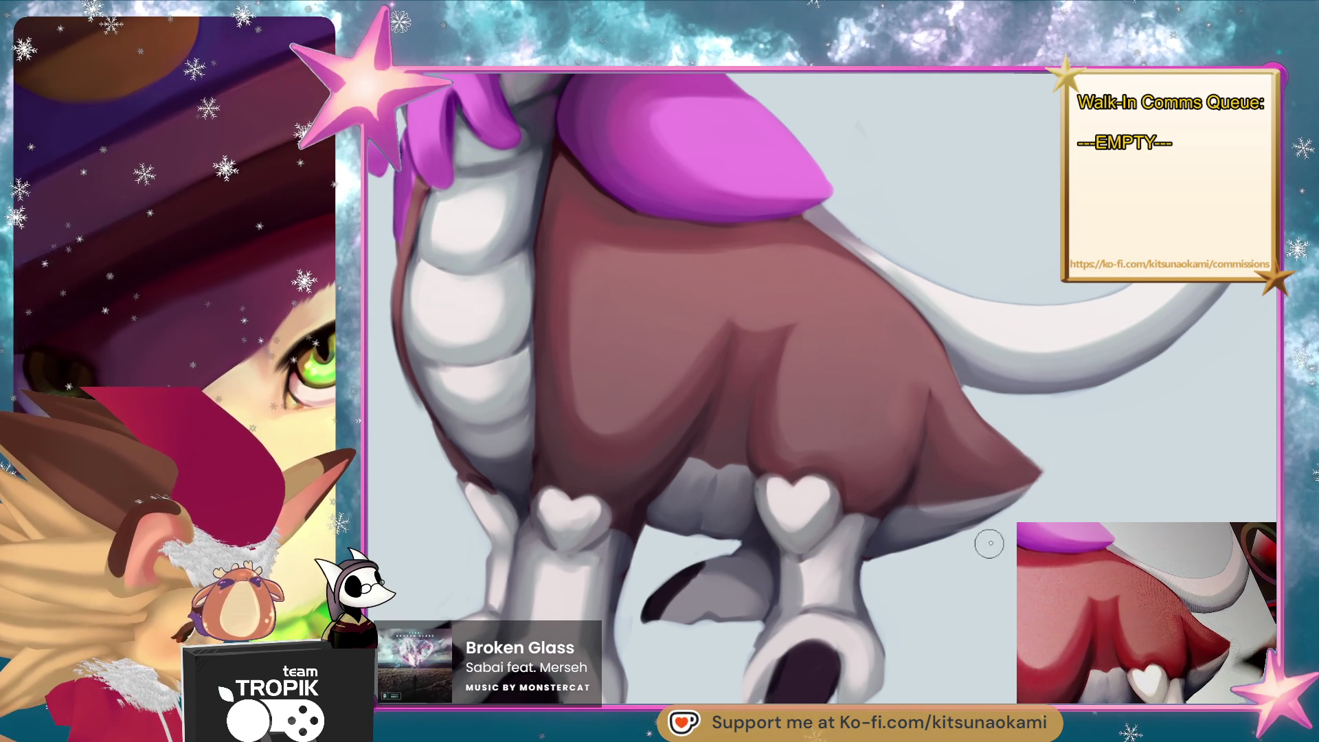
{"action": "scroll", "coordinate": [990, 536], "scroll_direction": "down", "scroll_amount": 3}
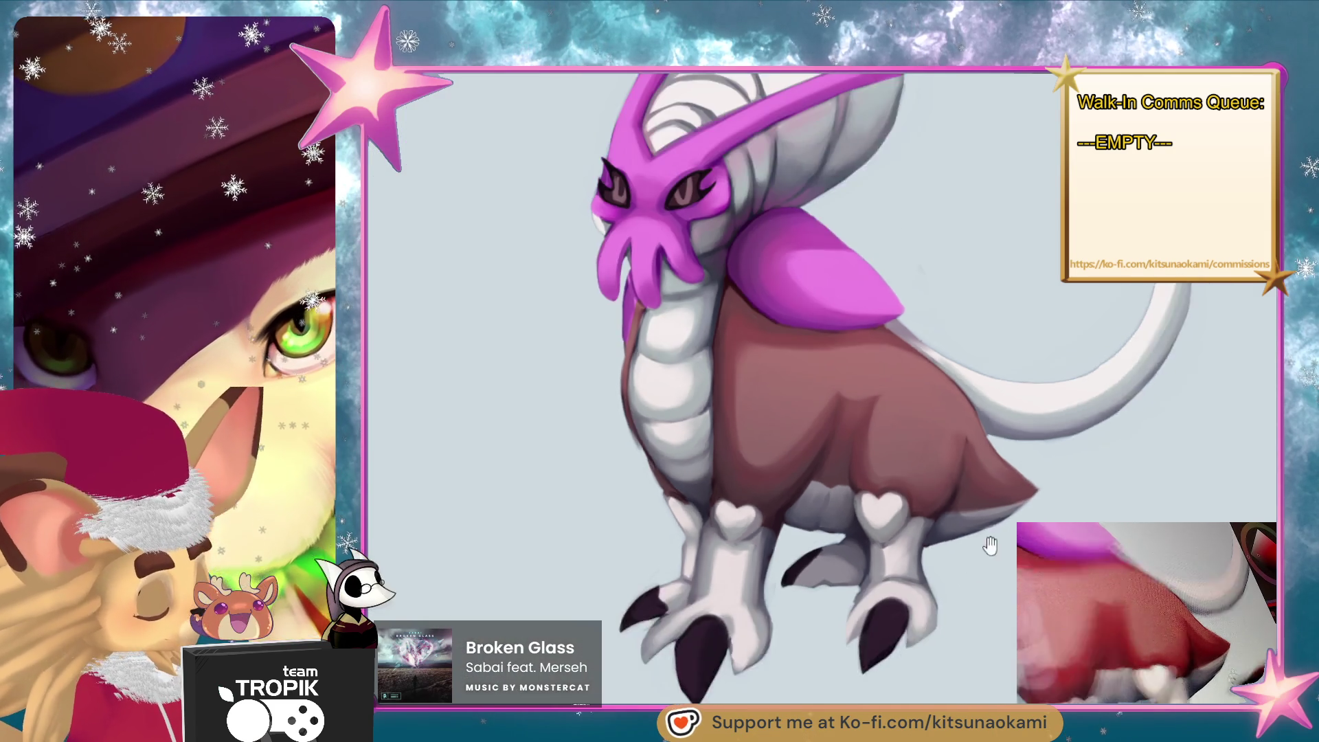
{"action": "left_click_drag", "start_coordinate": [995, 529], "coordinate": [1036, 584]}
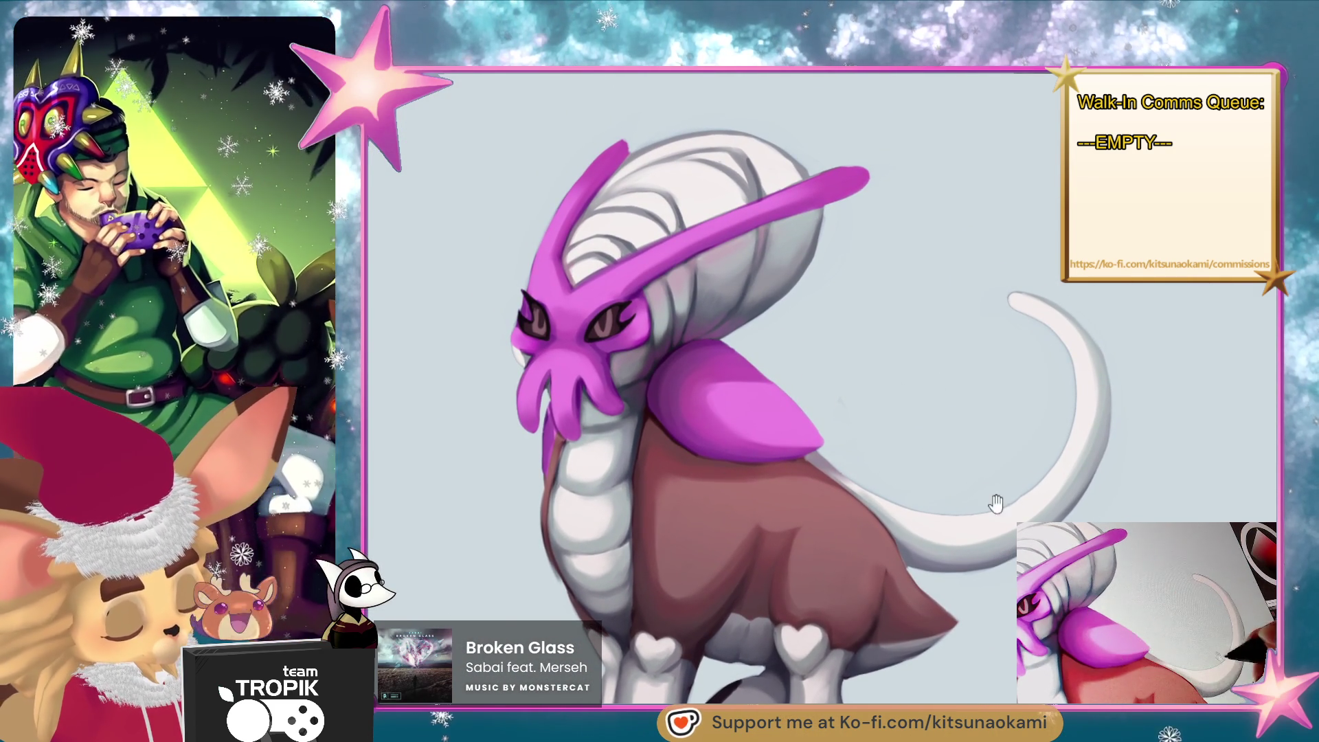
{"action": "mouse_move", "coordinate": [996, 504]}
{"action": "left_mouse_down"}
{"action": "mouse_move", "coordinate": [803, 623]}
{"action": "mouse_move", "coordinate": [814, 385]}
{"action": "mouse_move", "coordinate": [837, 365]}
{"action": "mouse_move", "coordinate": [832, 418]}
{"action": "left_mouse_up"}
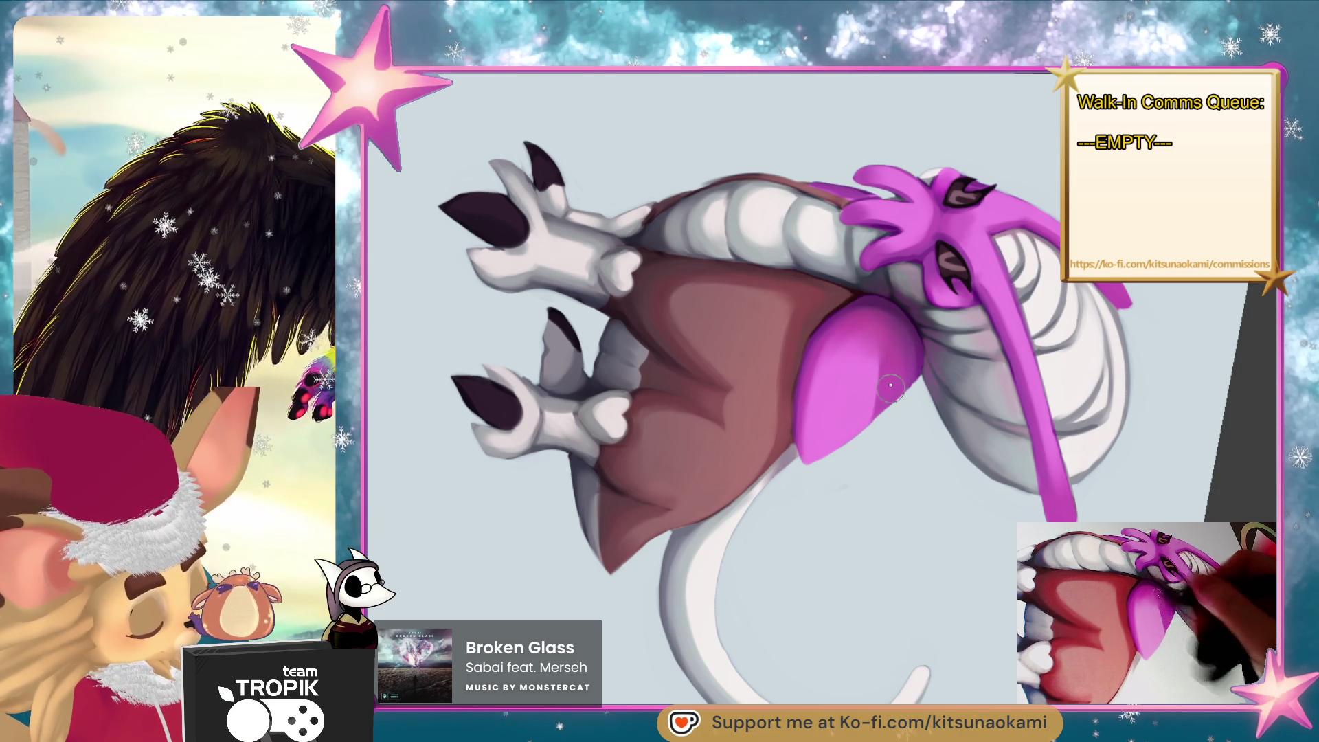
{"action": "scroll", "coordinate": [869, 565], "scroll_direction": "down", "scroll_amount": 3}
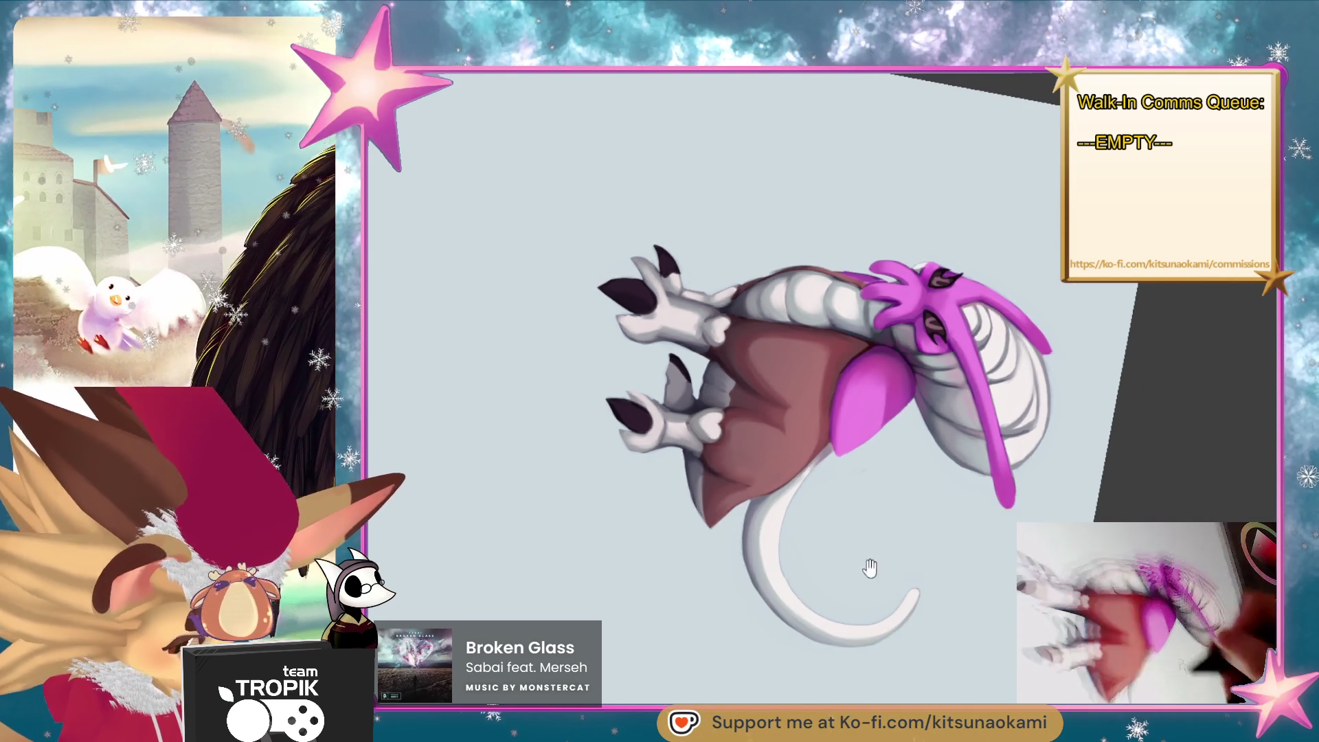
{"action": "left_click_drag", "start_coordinate": [869, 565], "coordinate": [1006, 522]}
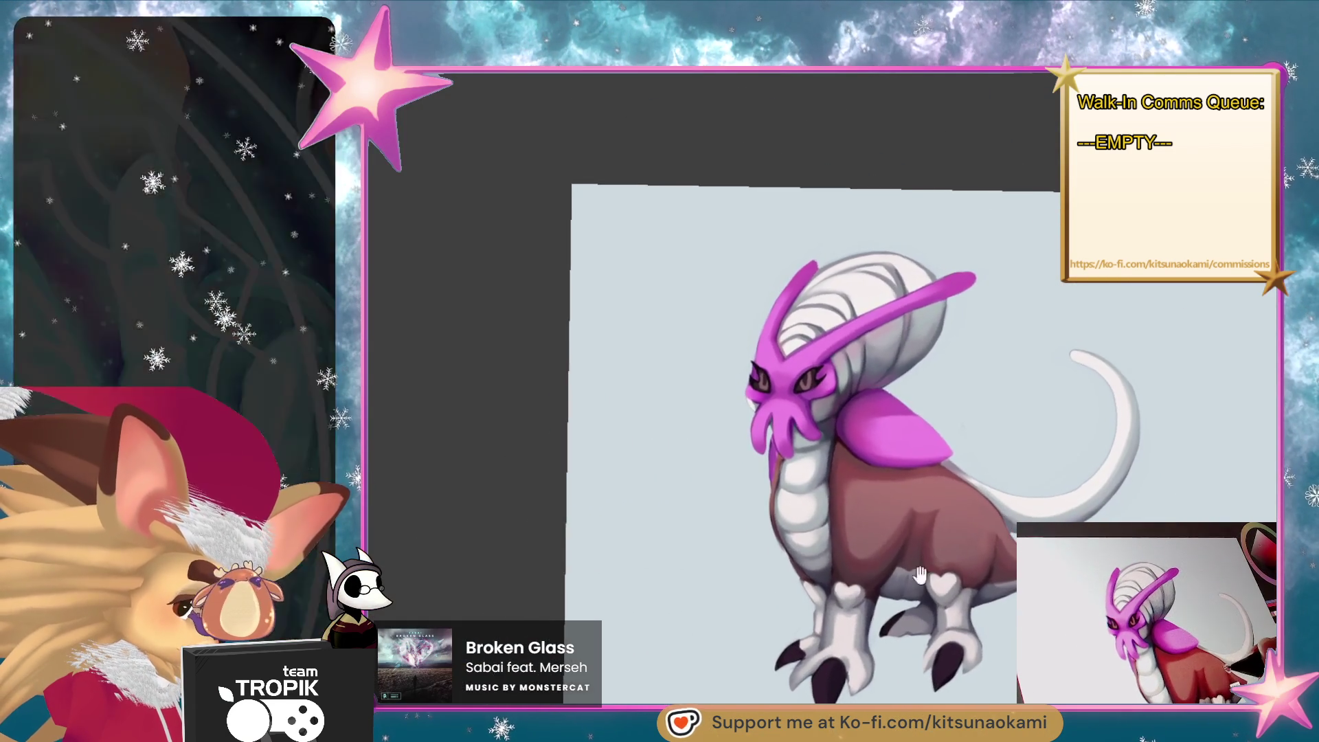
{"action": "scroll", "coordinate": [972, 471], "scroll_direction": "up", "scroll_amount": 5}
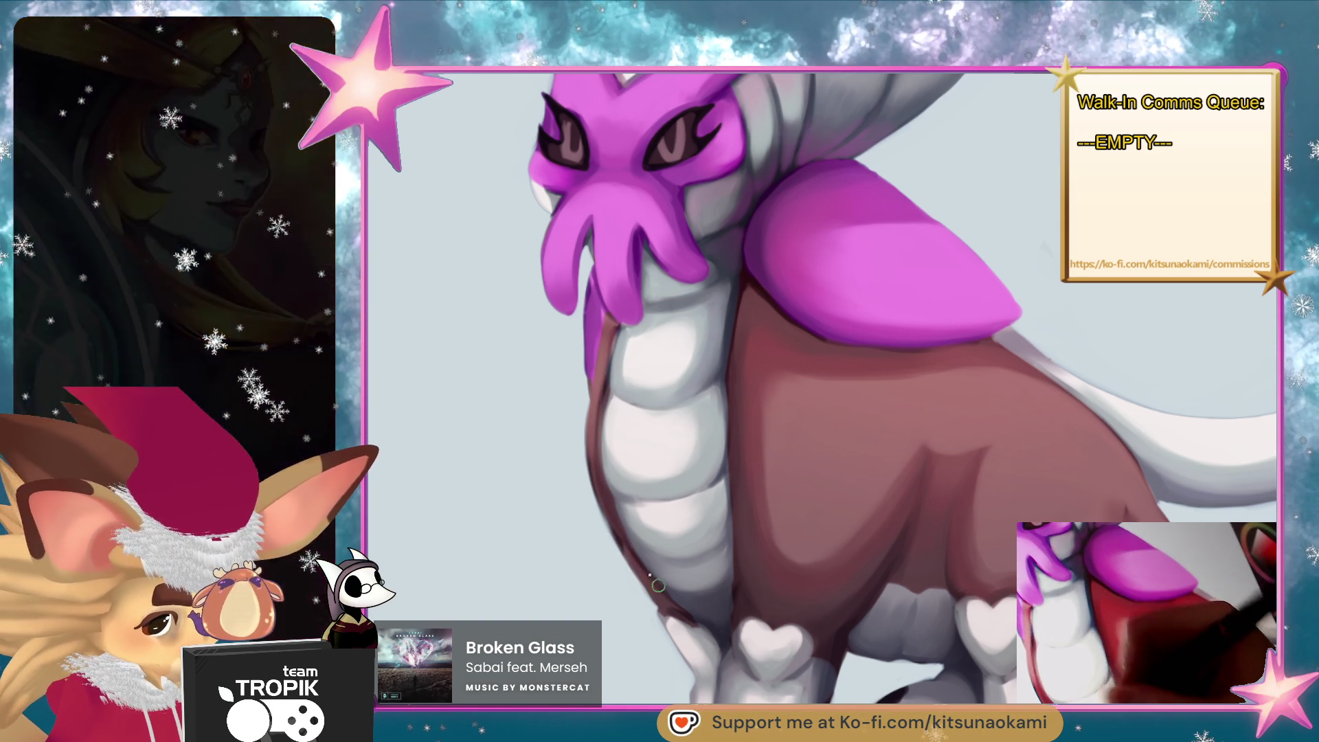
Zoom in and back out on the creature's brown body and white legs.
{"action": "scroll", "coordinate": [745, 404], "scroll_direction": "down", "scroll_amount": 3}
{"action": "scroll", "coordinate": [744, 404], "scroll_direction": "up", "scroll_amount": 3}
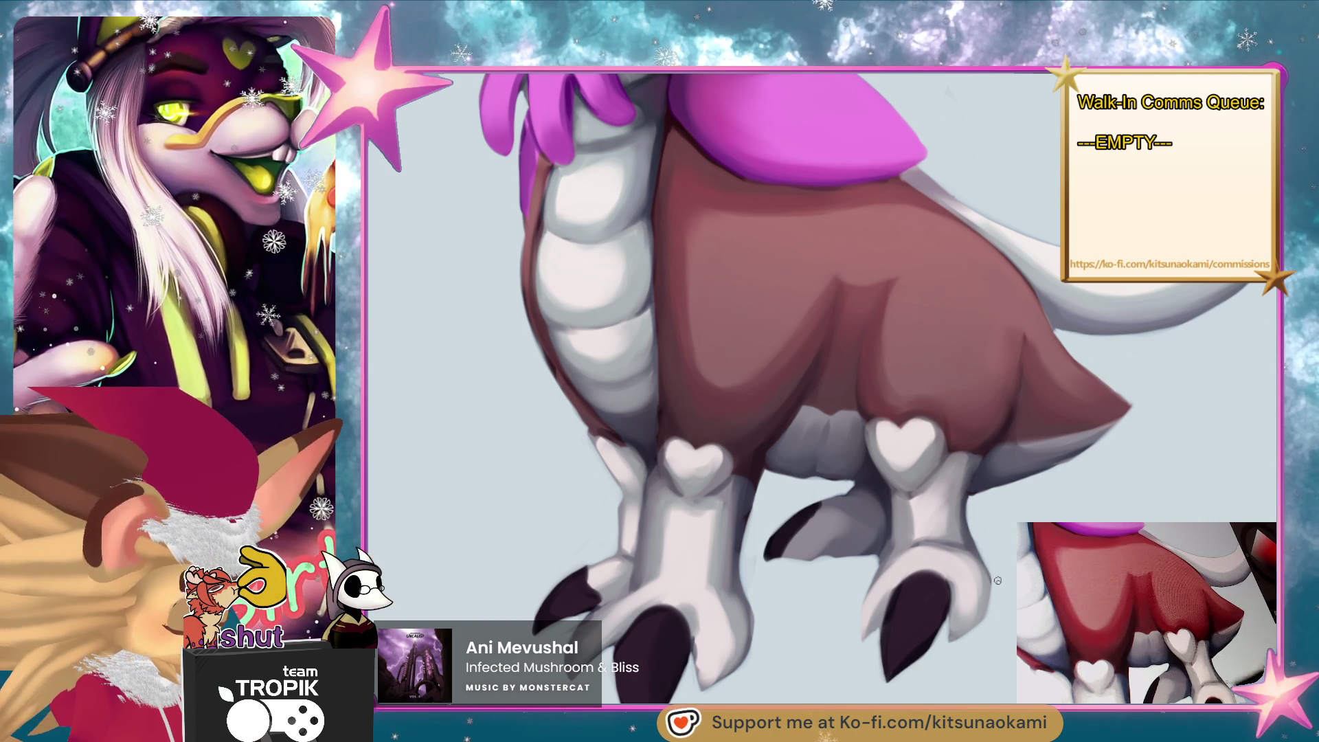
Zoom and rotate around the leg and tail, then reset to the upright creature.
{"action": "scroll", "coordinate": [977, 646], "scroll_direction": "down", "scroll_amount": 3}
{"action": "scroll", "coordinate": [1077, 479], "scroll_direction": "up", "scroll_amount": 3}
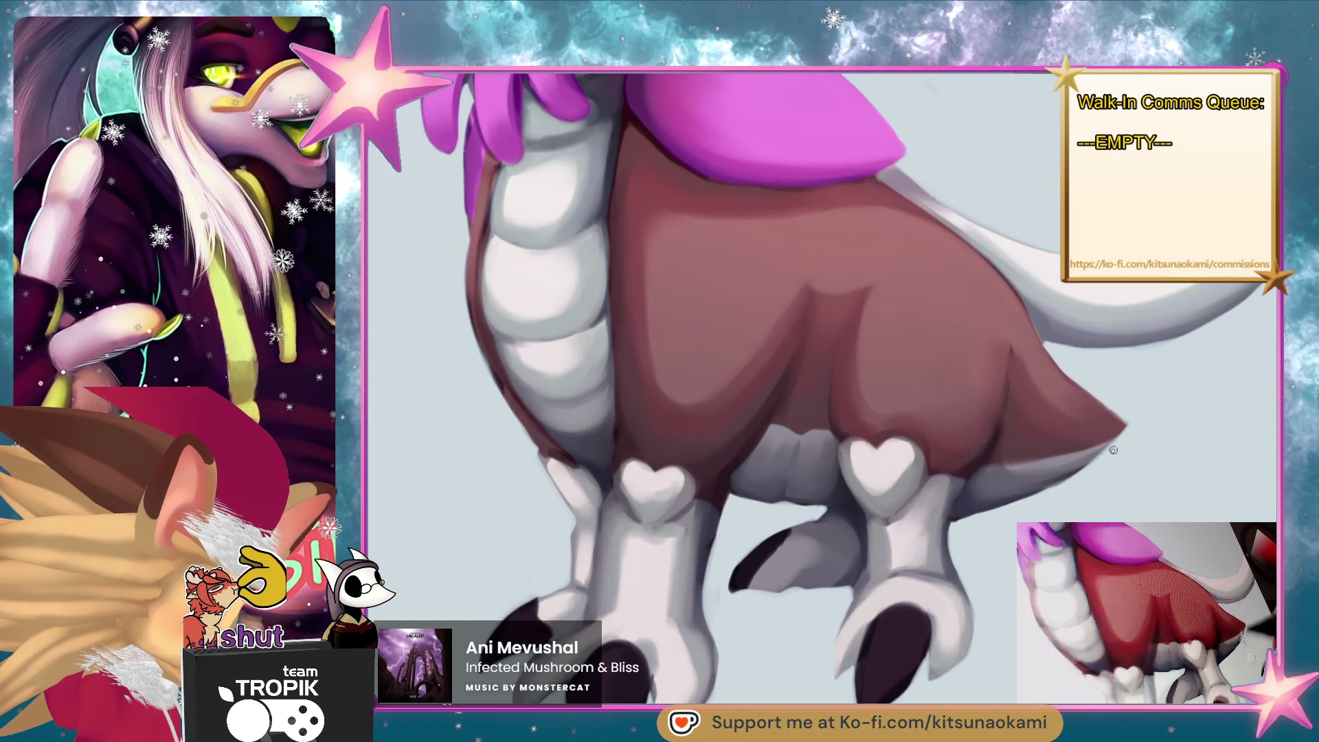
{"action": "scroll", "coordinate": [1107, 474], "scroll_direction": "down", "scroll_amount": 2}
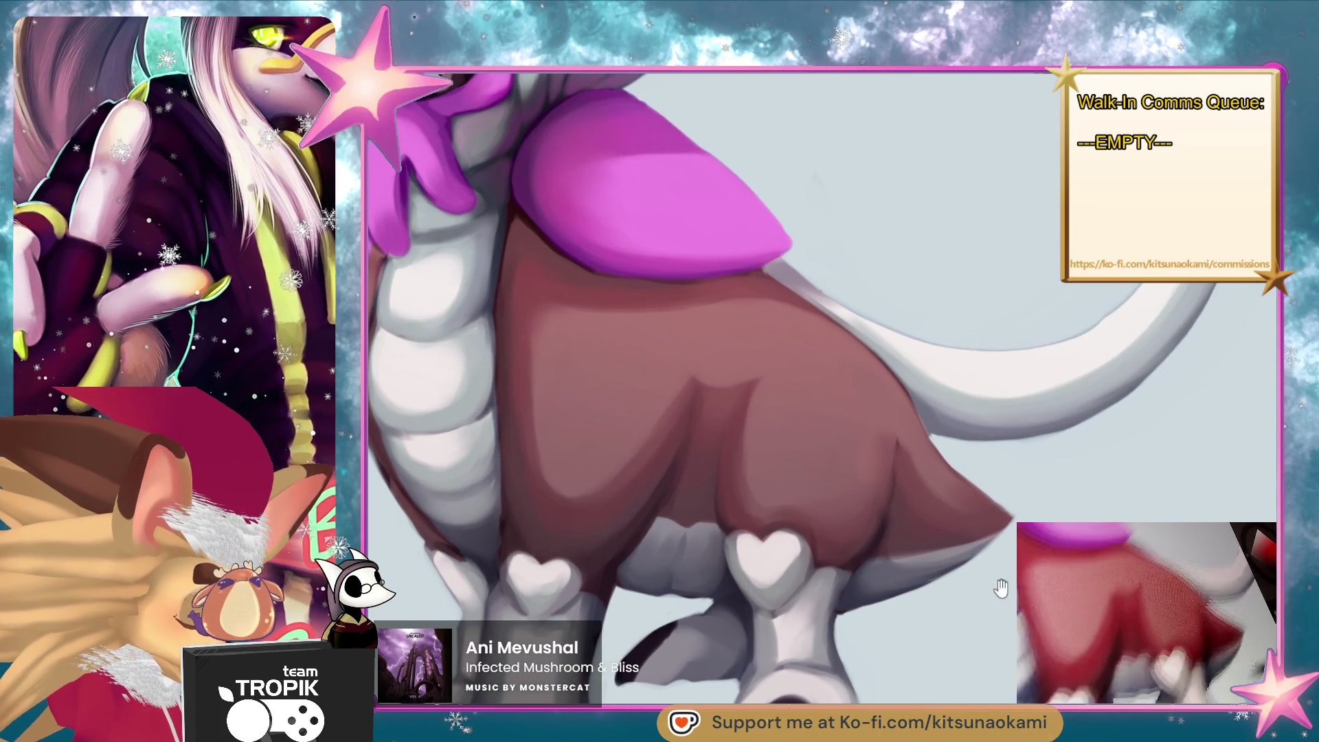
{"action": "scroll", "coordinate": [1055, 514], "scroll_direction": "down", "scroll_amount": 2}
{"action": "scroll", "coordinate": [1076, 515], "scroll_direction": "up", "scroll_amount": 3}
{"action": "scroll", "coordinate": [1076, 516], "scroll_direction": "up", "scroll_amount": 2}
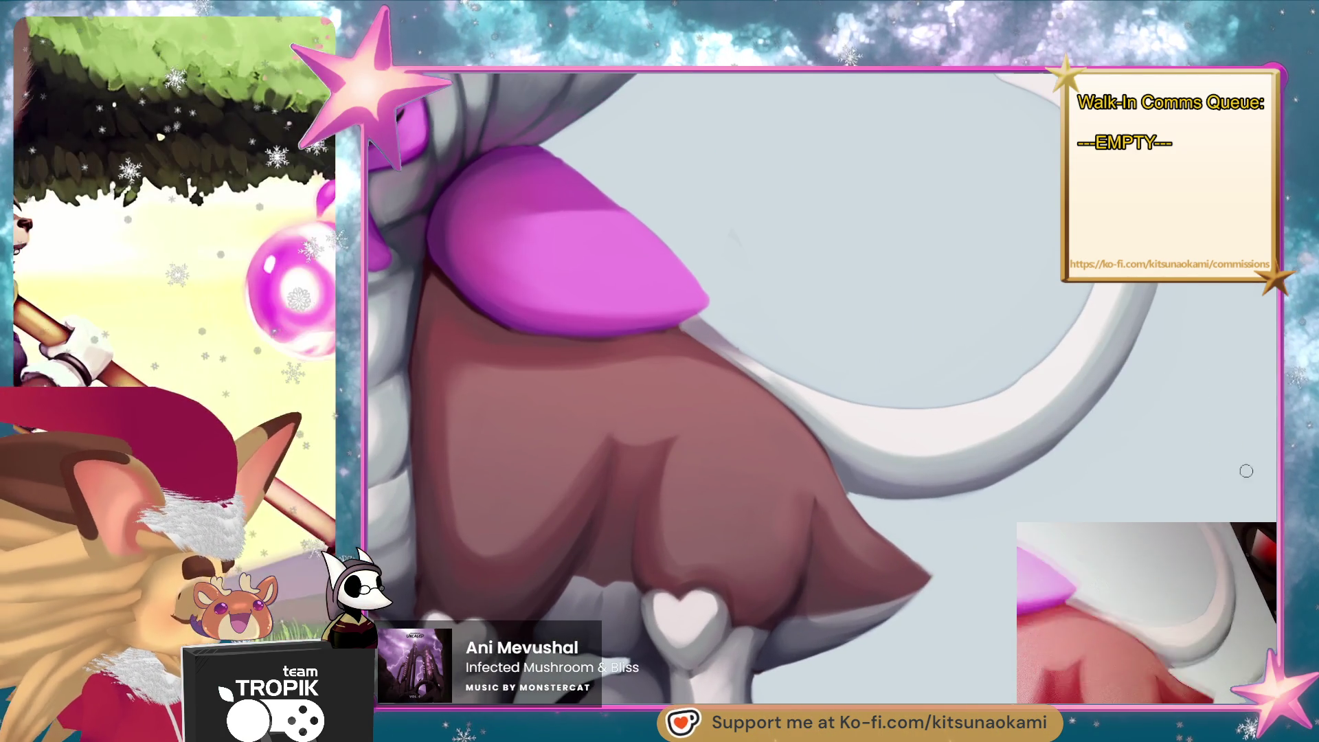
{"action": "mouse_move", "coordinate": [976, 573]}
{"action": "left_mouse_down"}
{"action": "mouse_move", "coordinate": [1001, 613]}
{"action": "mouse_move", "coordinate": [749, 615]}
{"action": "mouse_move", "coordinate": [812, 409]}
{"action": "left_mouse_up"}
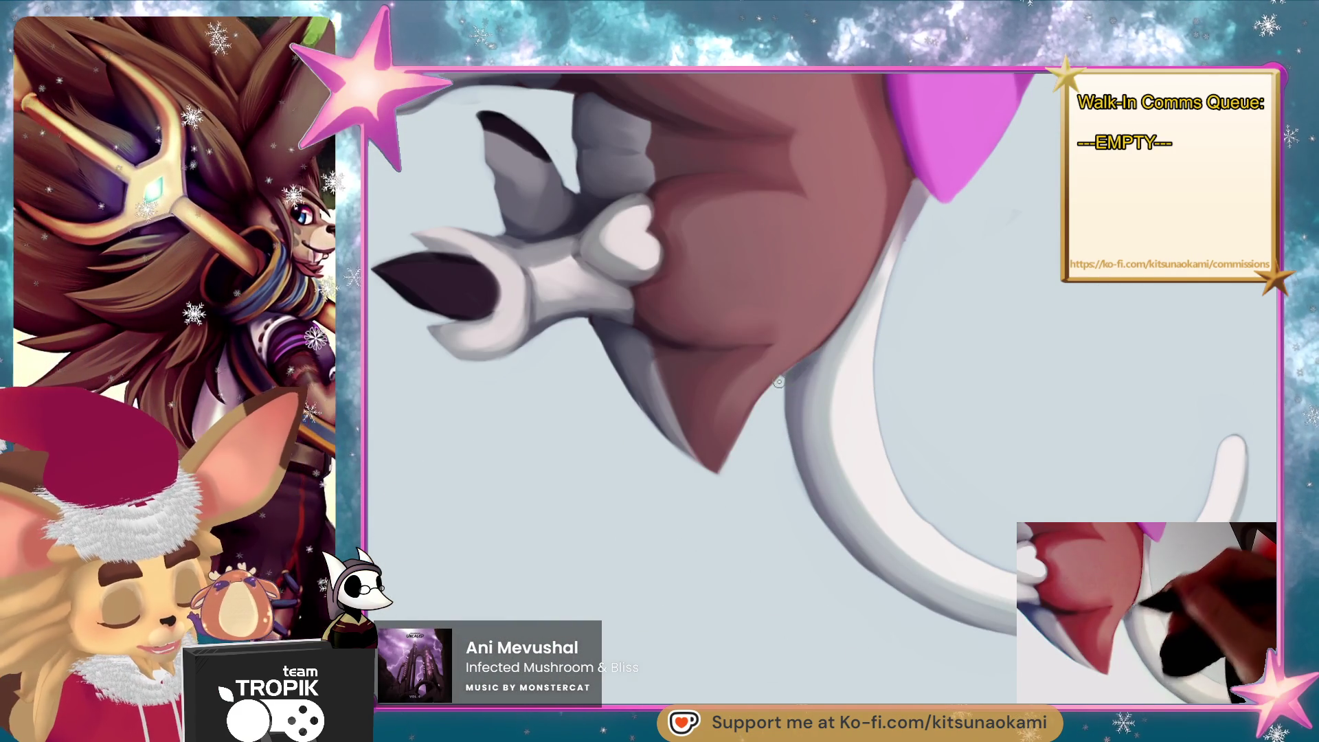
{"action": "key", "text": "ctrl+0"}
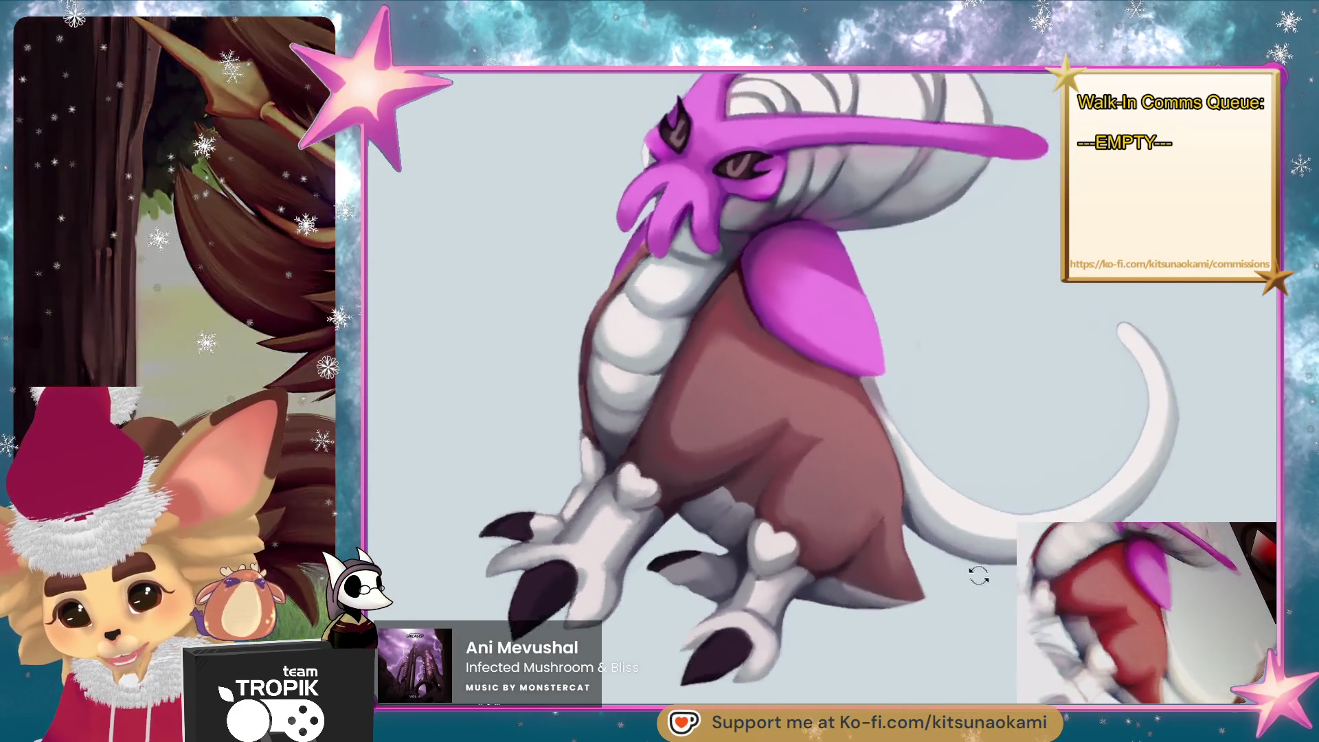
Pan and zoom out so the whole creature sits centred in view.
{"action": "left_click_drag", "start_coordinate": [978, 575], "coordinate": [994, 485]}
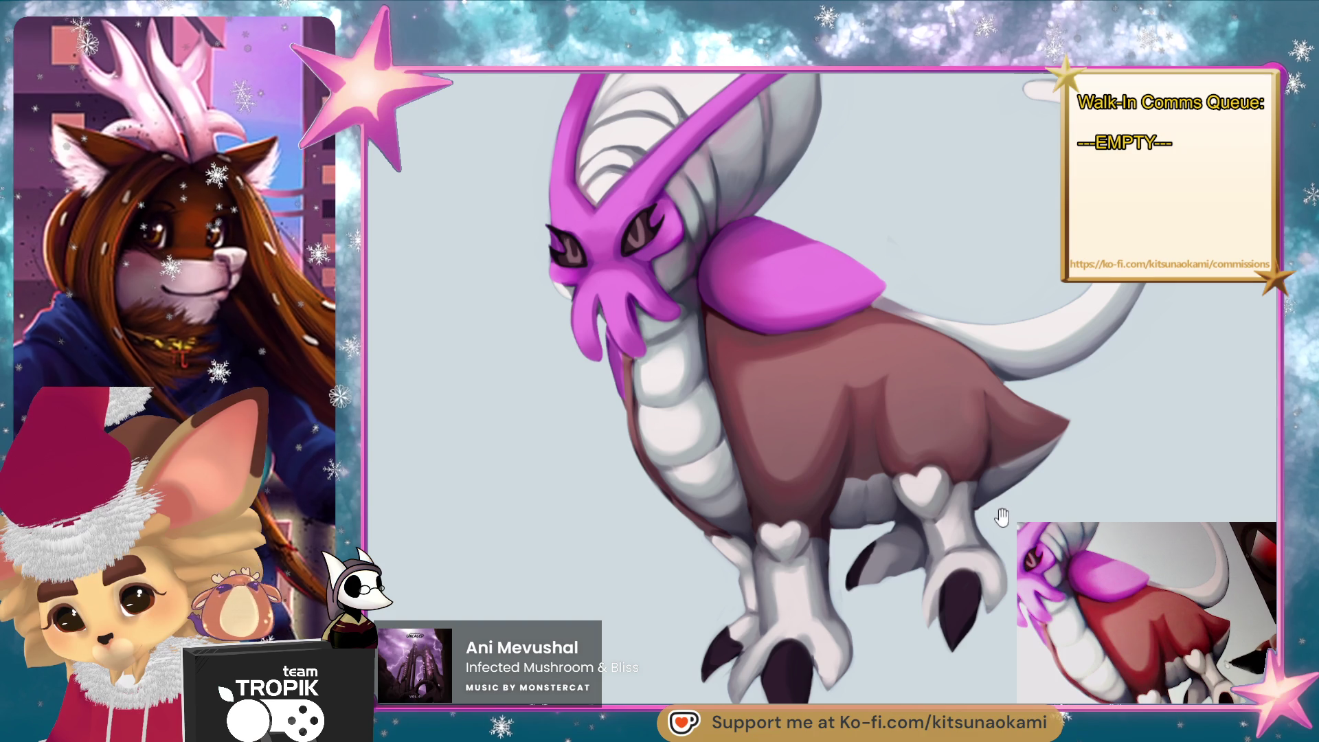
{"action": "left_click_drag", "start_coordinate": [988, 517], "coordinate": [849, 548]}
{"action": "scroll", "coordinate": [801, 435], "scroll_direction": "up", "scroll_amount": 5}
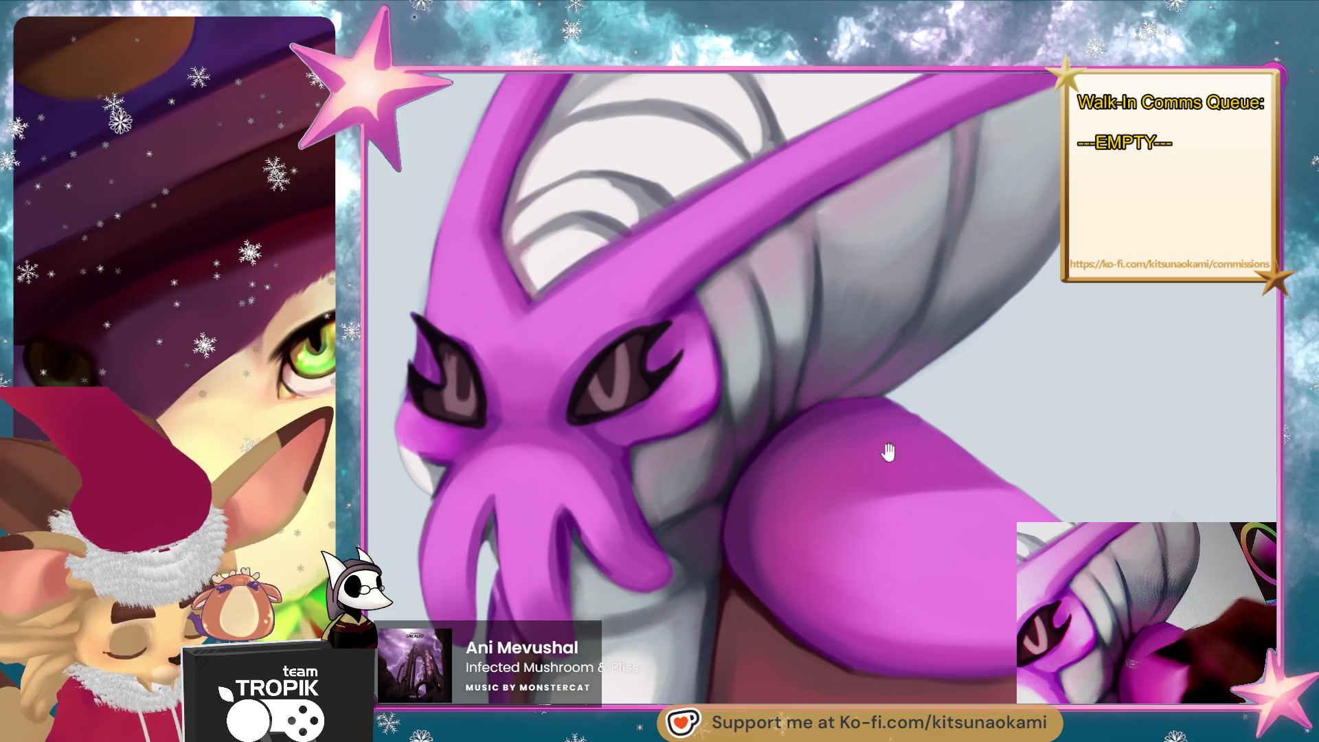
{"action": "scroll", "coordinate": [883, 448], "scroll_direction": "down", "scroll_amount": 5}
{"action": "left_click_drag", "start_coordinate": [969, 589], "coordinate": [886, 520]}
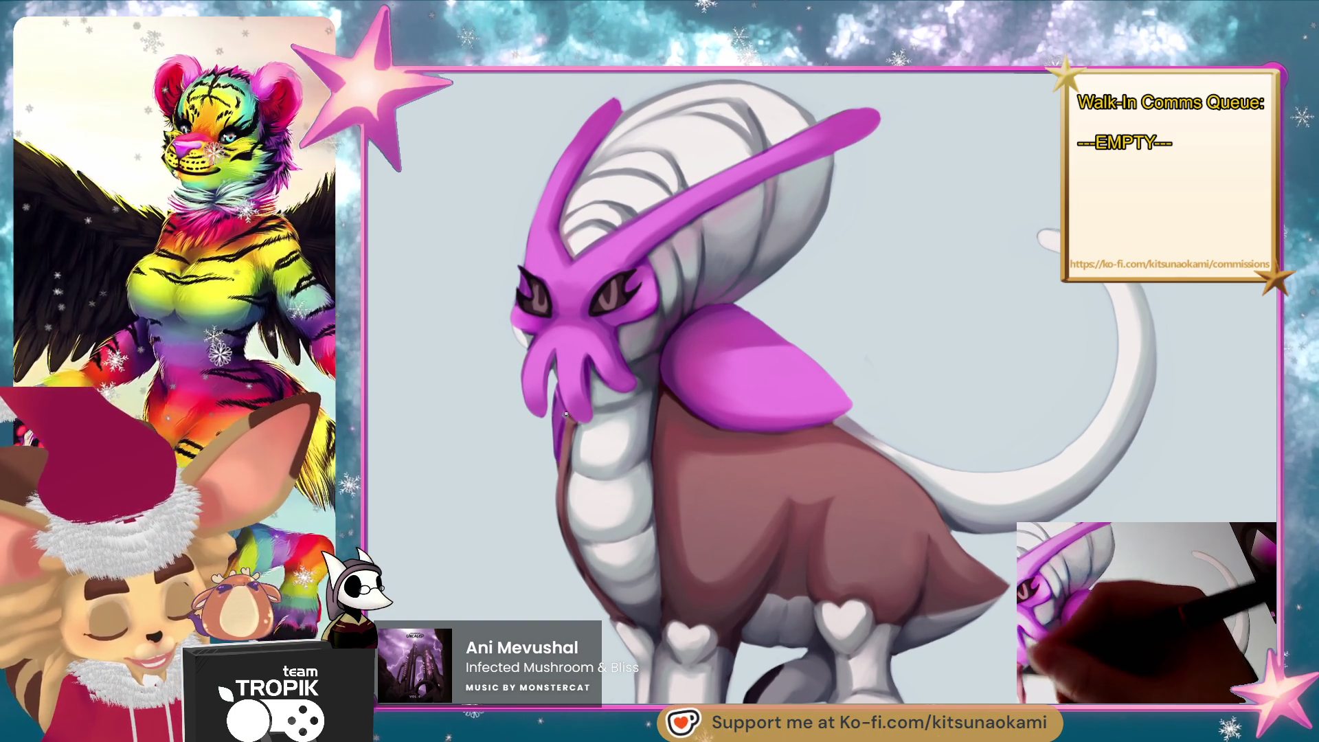
{"action": "key", "text": "ctrl+minus"}
{"action": "left_click_drag", "start_coordinate": [960, 574], "coordinate": [953, 596]}
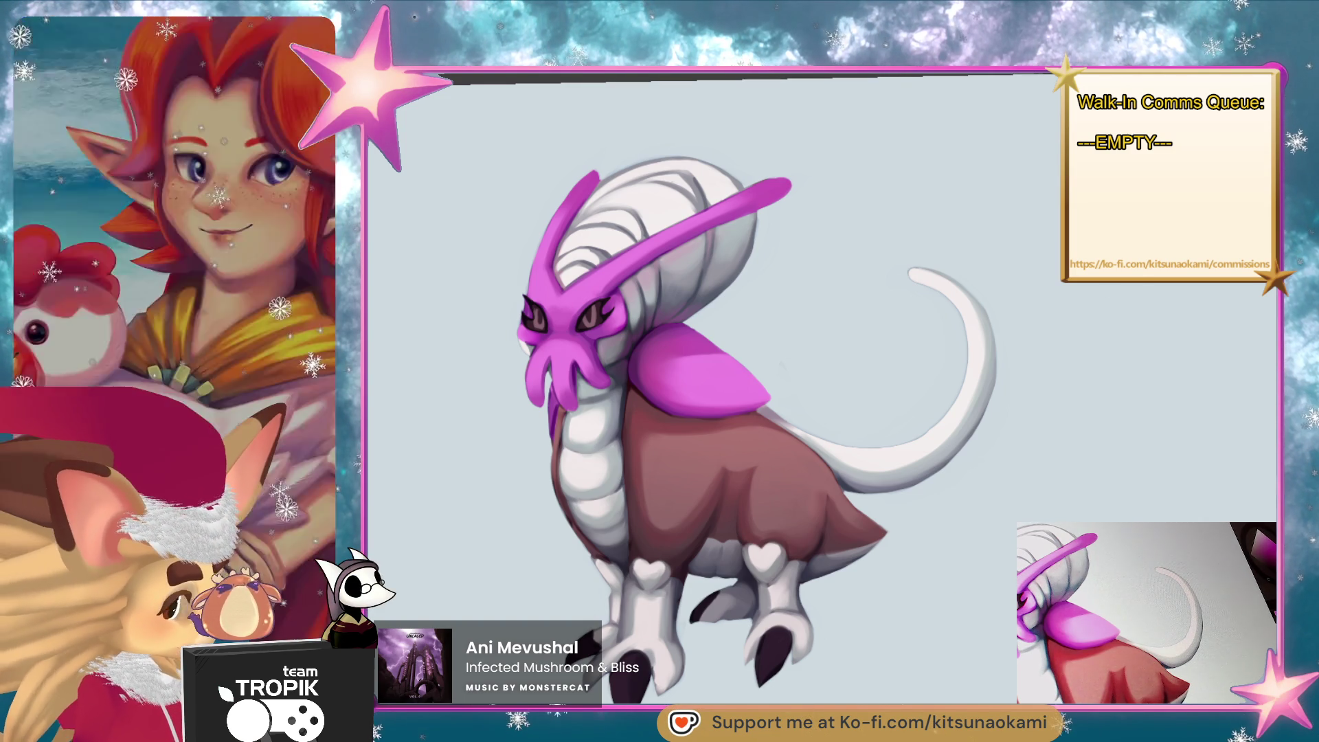
Enlarge the black-and-white sketch and move it up and to the right.
{"action": "scroll", "coordinate": [1020, 464], "scroll_direction": "down", "scroll_amount": 2}
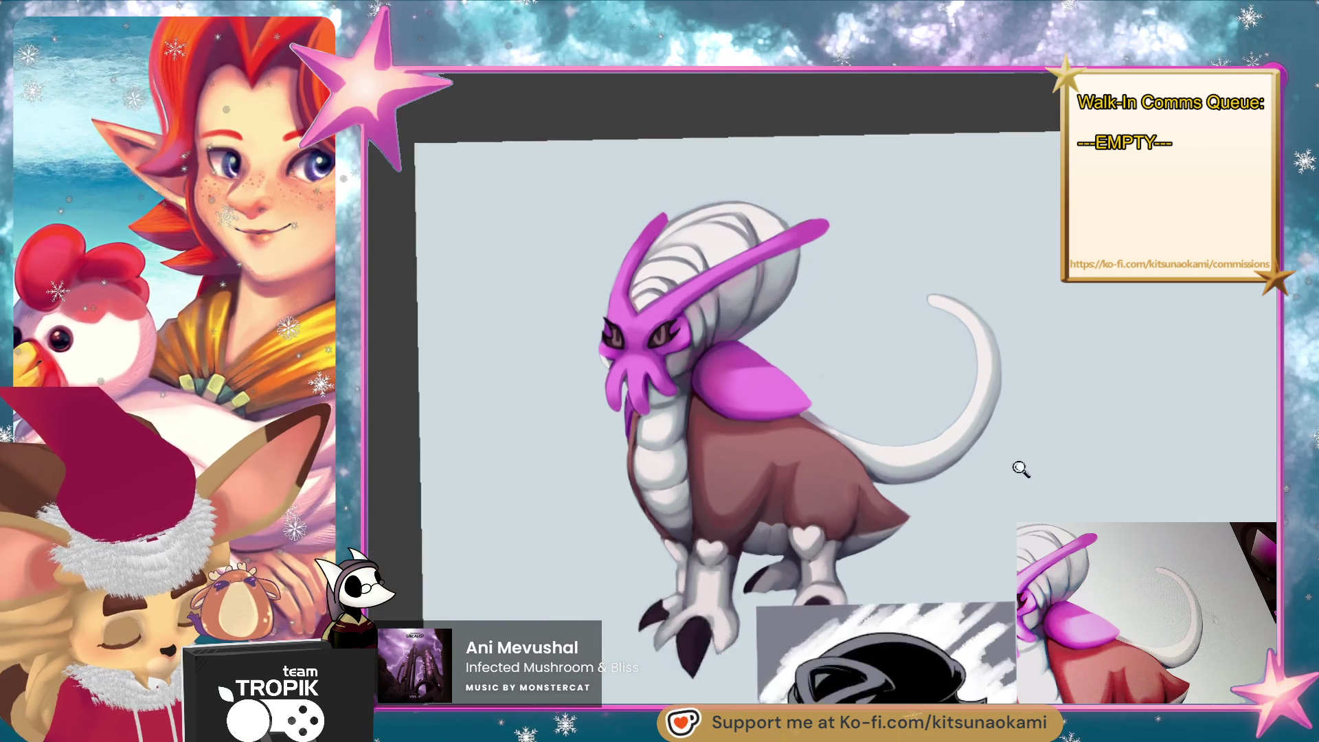
{"action": "mouse_move", "coordinate": [1020, 464]}
{"action": "left_mouse_down"}
{"action": "mouse_move", "coordinate": [931, 321]}
{"action": "mouse_move", "coordinate": [937, 299]}
{"action": "left_mouse_up"}
{"action": "key", "text": "ctrl+t"}
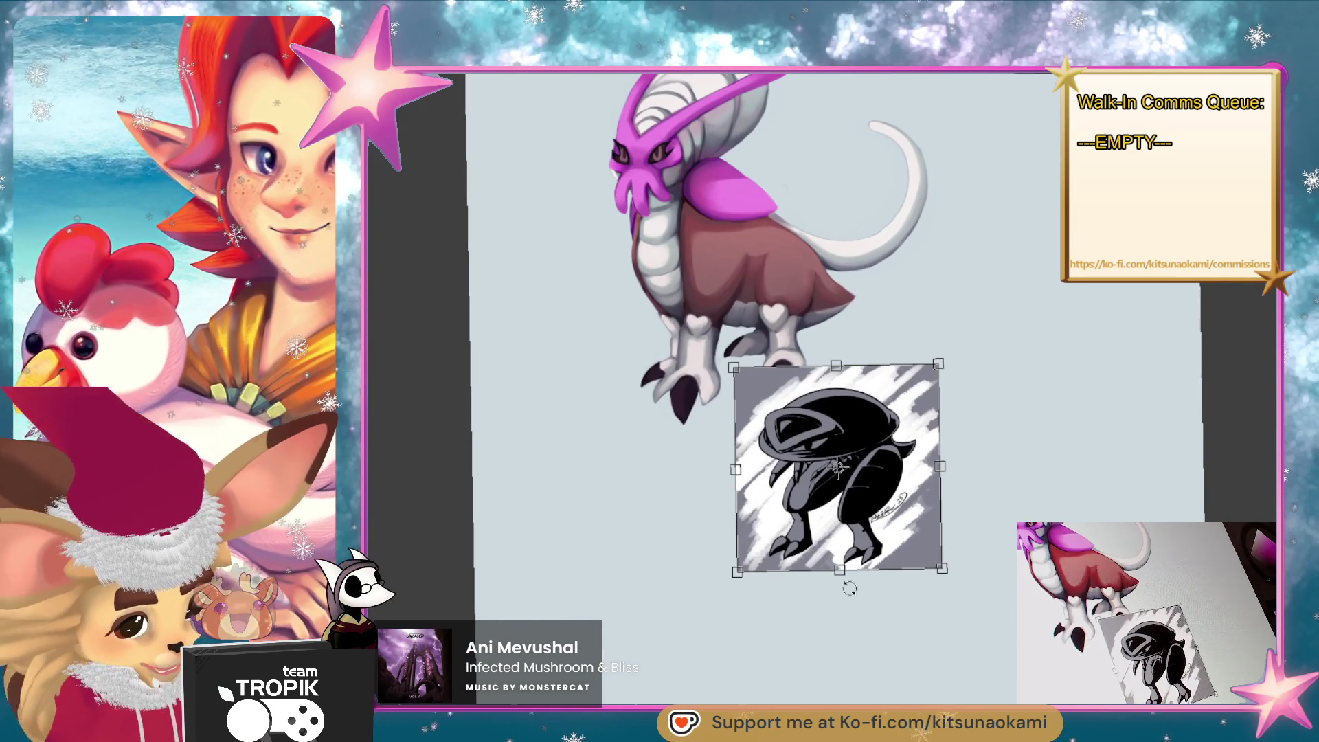
{"action": "left_click_drag", "start_coordinate": [842, 580], "coordinate": [842, 633]}
{"action": "mouse_move", "coordinate": [839, 494]}
{"action": "left_mouse_down"}
{"action": "mouse_move", "coordinate": [956, 347]}
{"action": "mouse_move", "coordinate": [964, 256]}
{"action": "mouse_move", "coordinate": [1047, 506]}
{"action": "mouse_move", "coordinate": [1052, 497]}
{"action": "left_mouse_up"}
{"action": "key", "text": "Return"}
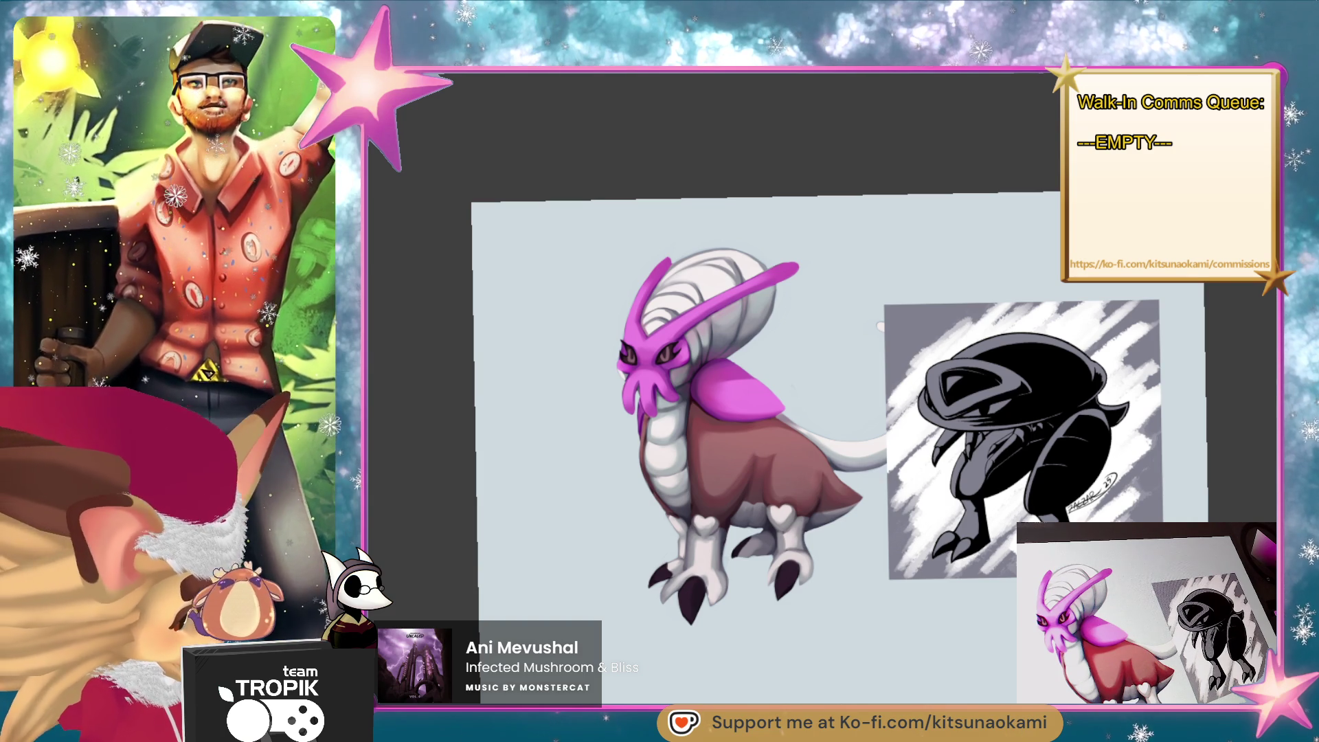
Shift the painted creature left of the sketch and straighten the canvas view.
{"action": "key", "text": "ctrl+t"}
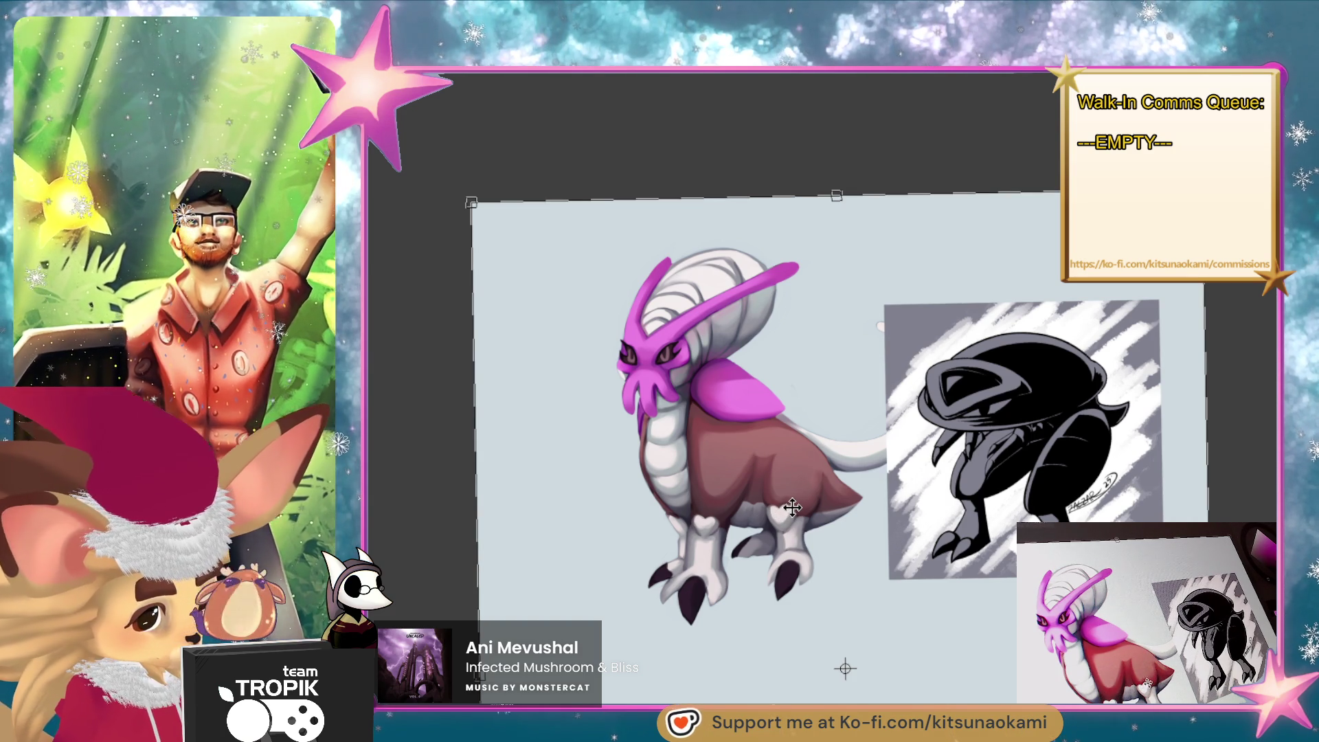
{"action": "left_click_drag", "start_coordinate": [788, 507], "coordinate": [712, 502]}
{"action": "key", "text": "Return"}
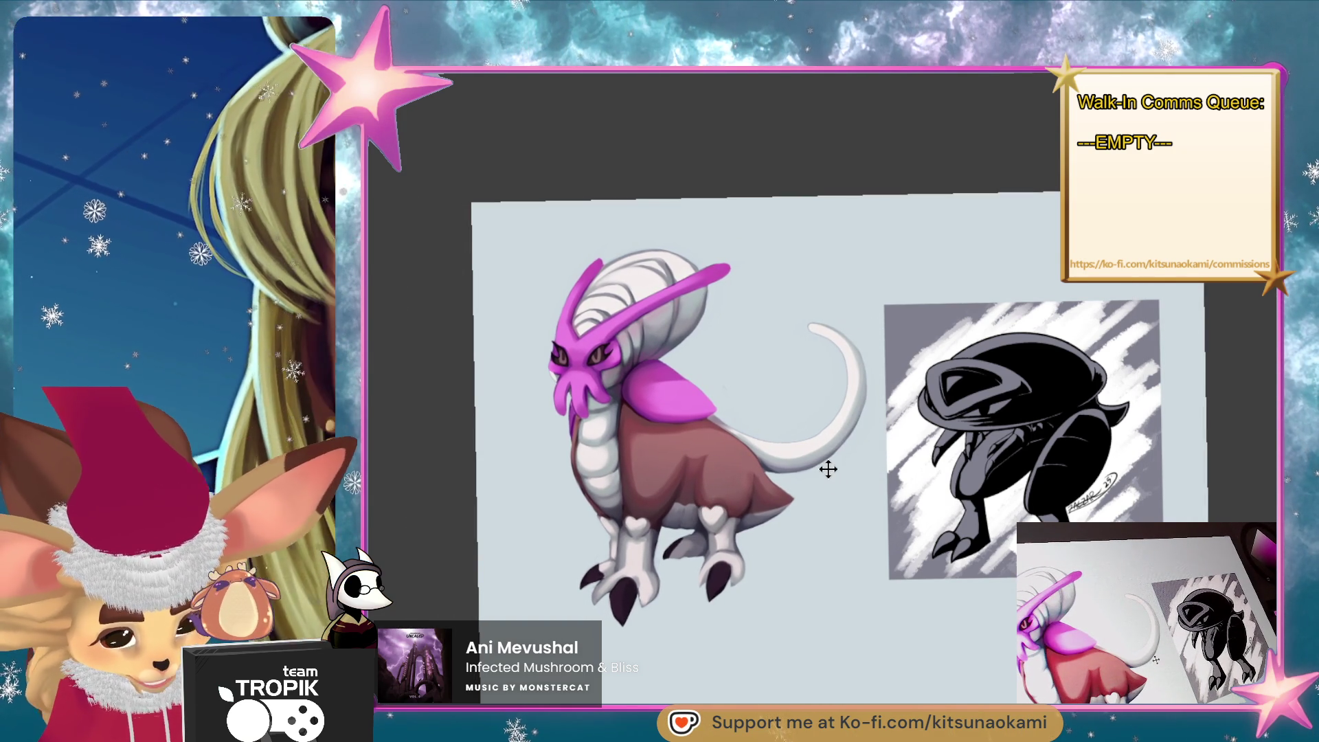
{"action": "key", "text": "5"}
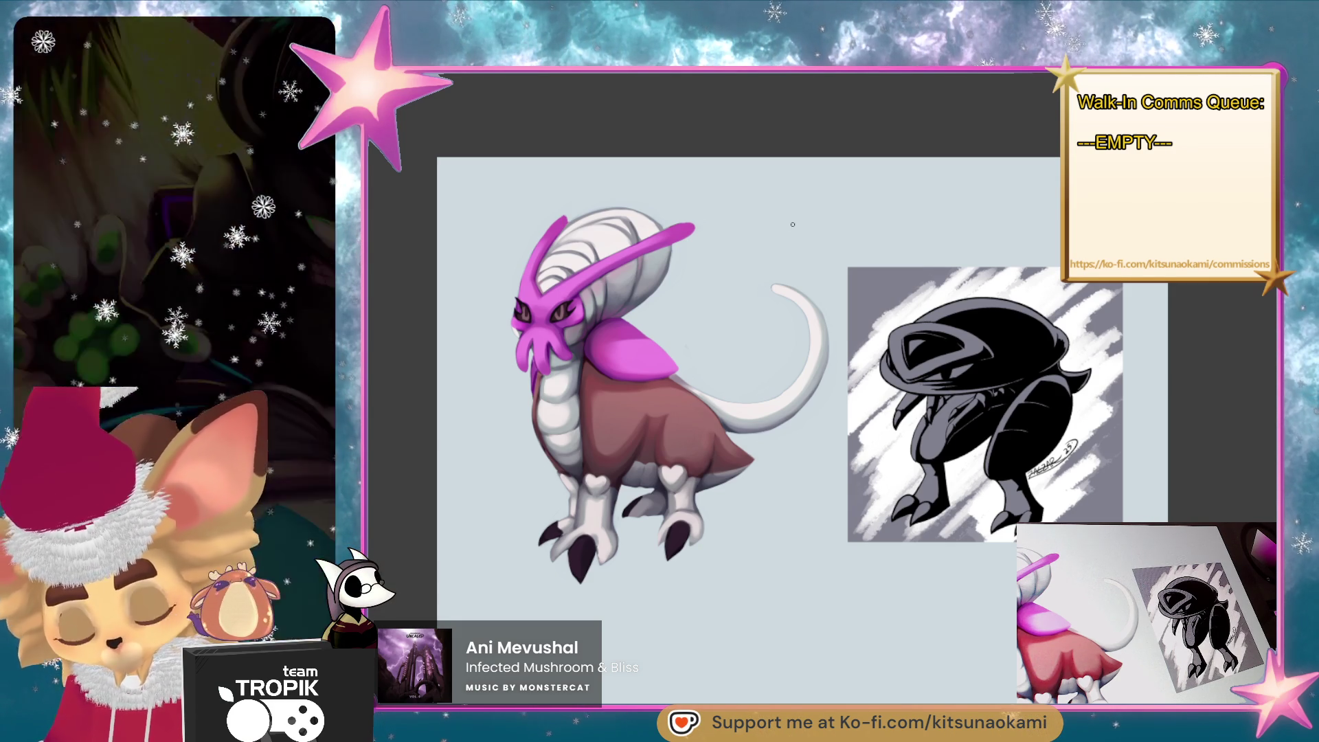
{"action": "left_click_drag", "start_coordinate": [814, 285], "coordinate": [813, 293]}
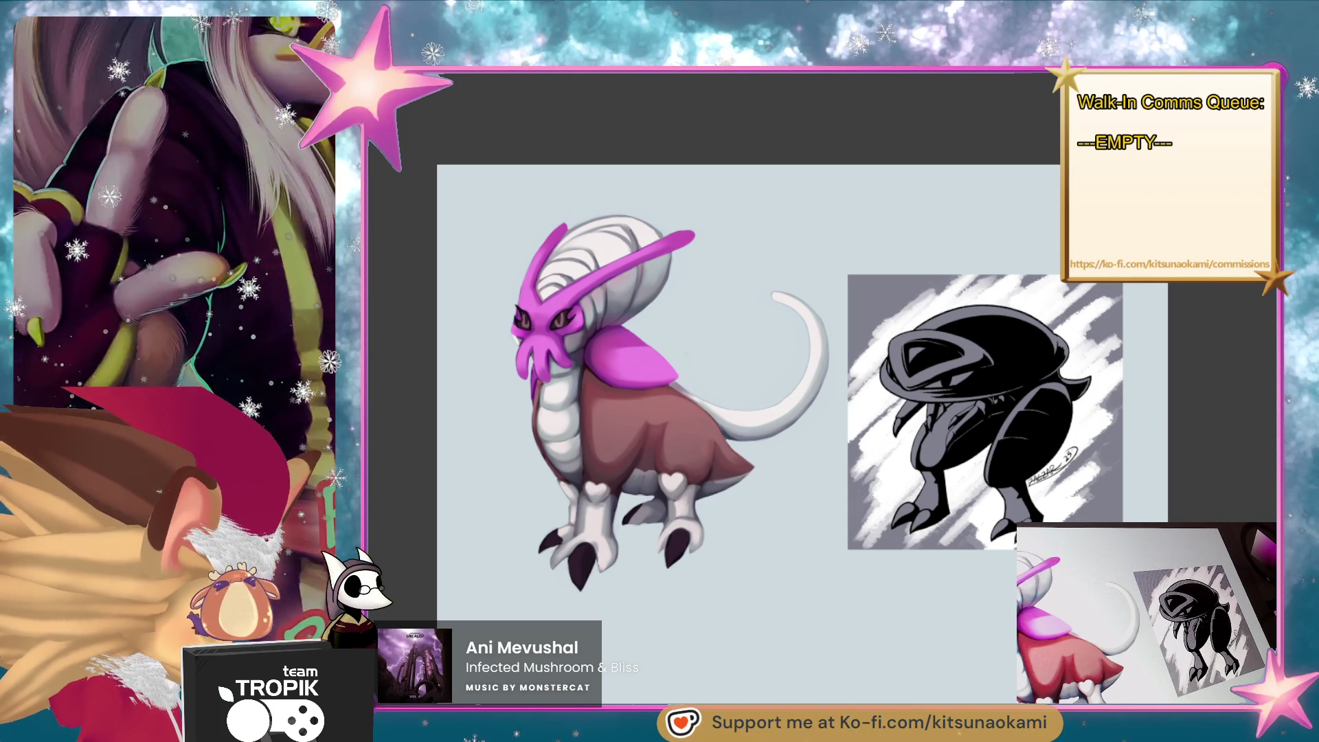
{"action": "scroll", "coordinate": [756, 412], "scroll_direction": "up", "scroll_amount": 2}
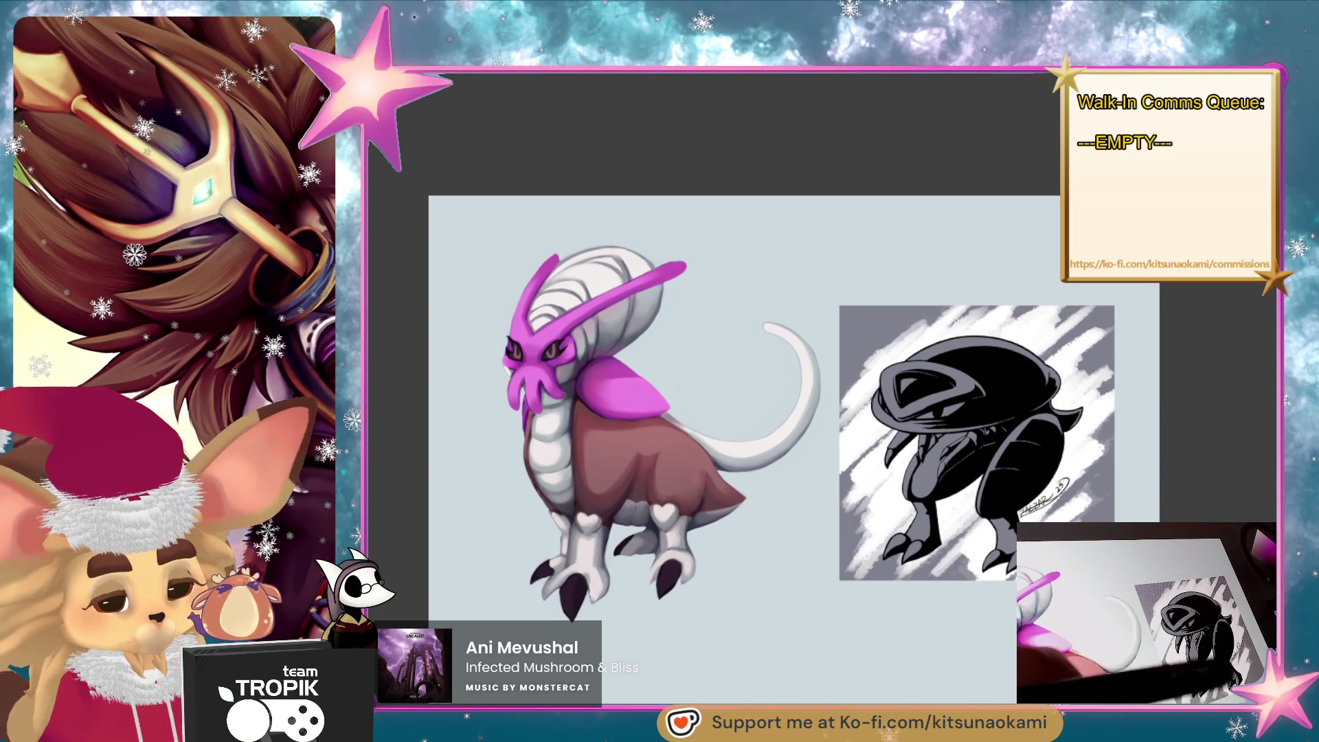
Hand-letter 'Zaezar' in black above the black-and-white sketch.
{"action": "mouse_move", "coordinate": [880, 284]}
{"action": "left_mouse_down"}
{"action": "mouse_move", "coordinate": [905, 302]}
{"action": "mouse_move", "coordinate": [989, 302]}
{"action": "mouse_move", "coordinate": [1054, 233]}
{"action": "left_mouse_up"}
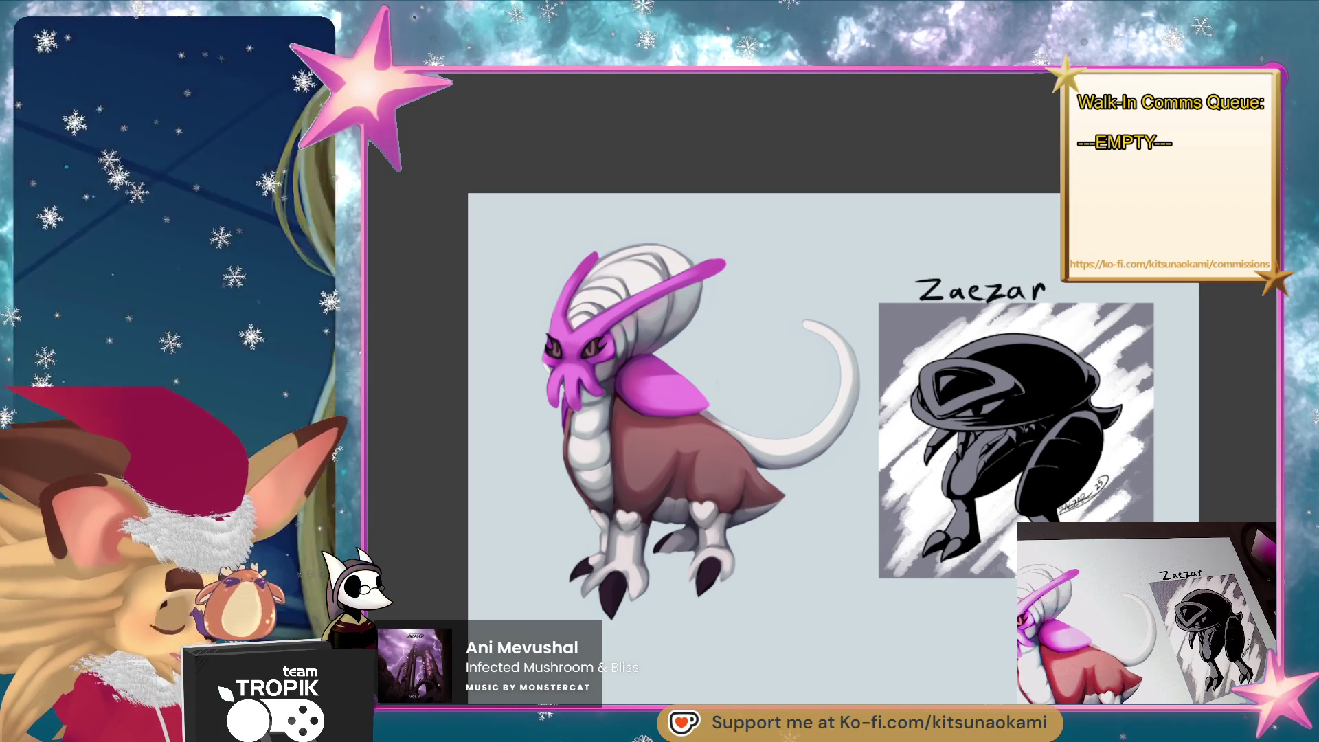
Scroll across the canvas around the creature and Zaezar sketch to the space below.
{"action": "scroll", "coordinate": [783, 426], "scroll_direction": "right", "scroll_amount": 2}
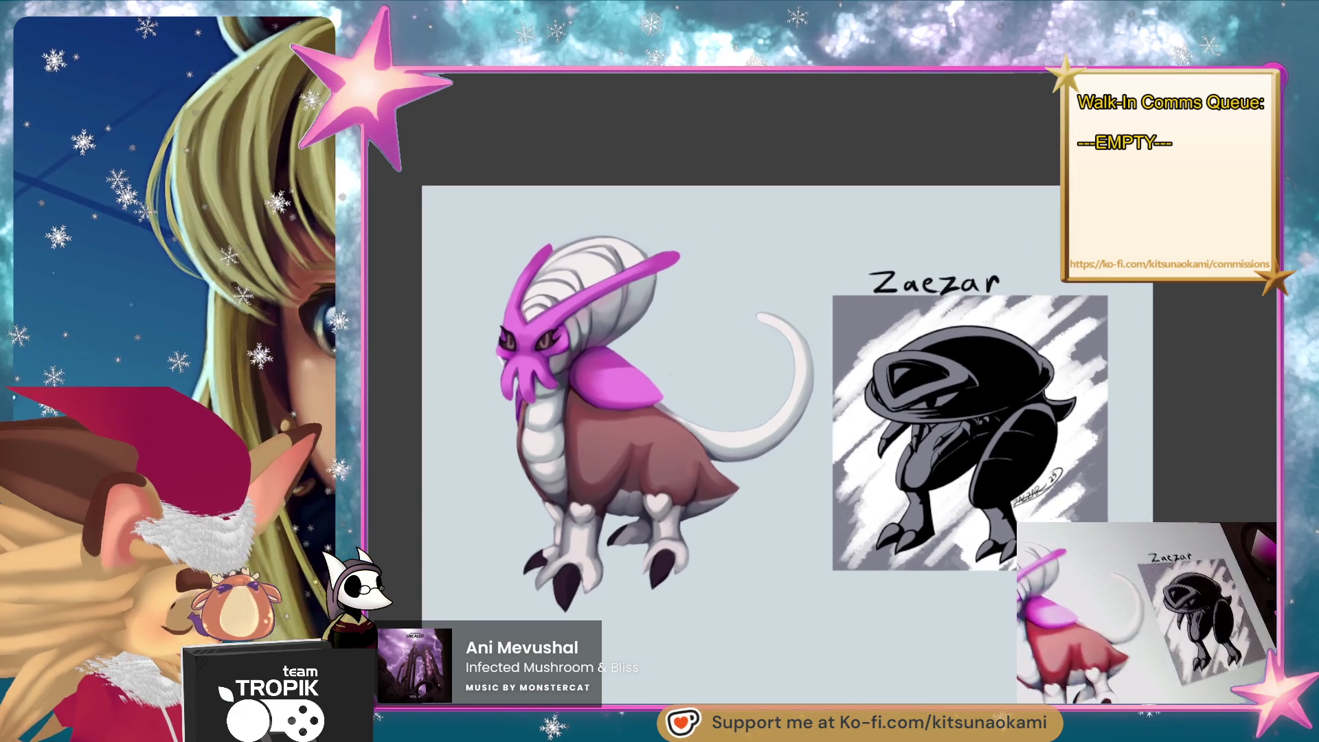
{"action": "scroll", "coordinate": [783, 413], "scroll_direction": "up", "scroll_amount": 3}
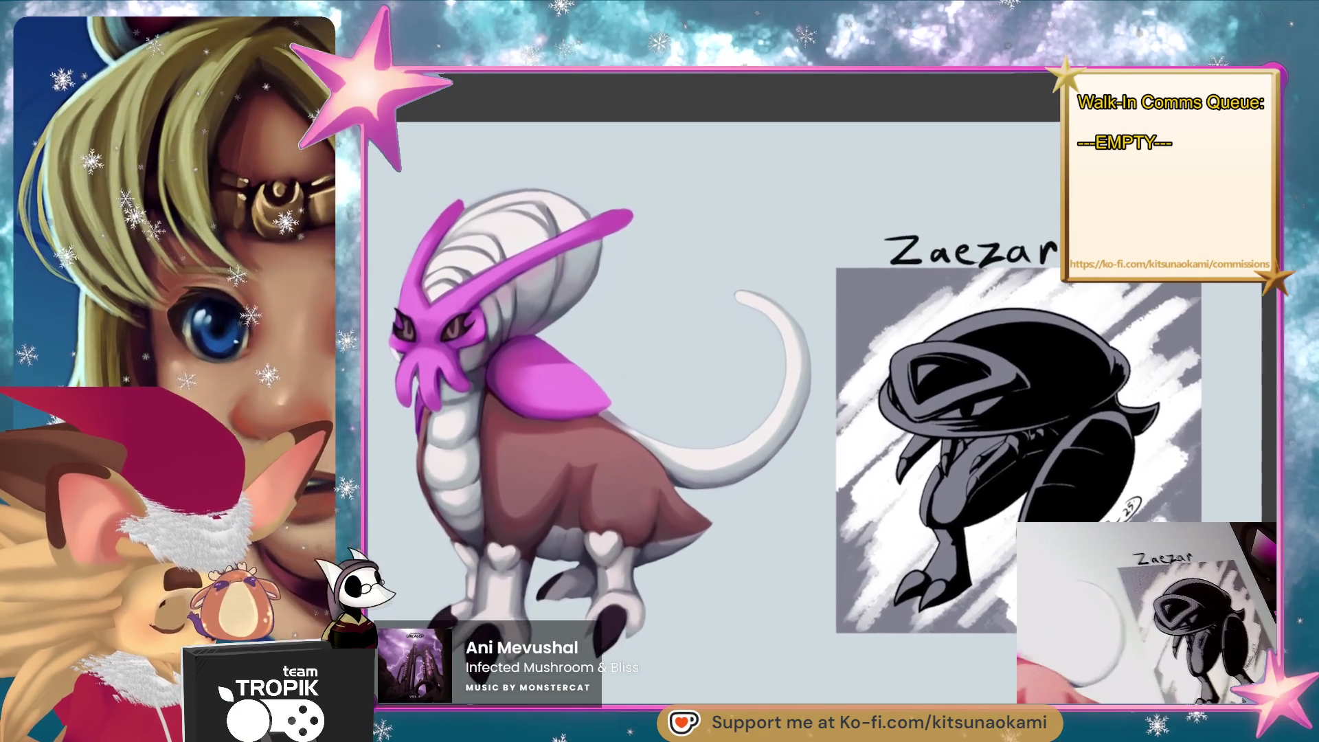
{"action": "scroll", "coordinate": [784, 426], "scroll_direction": "down", "scroll_amount": 1}
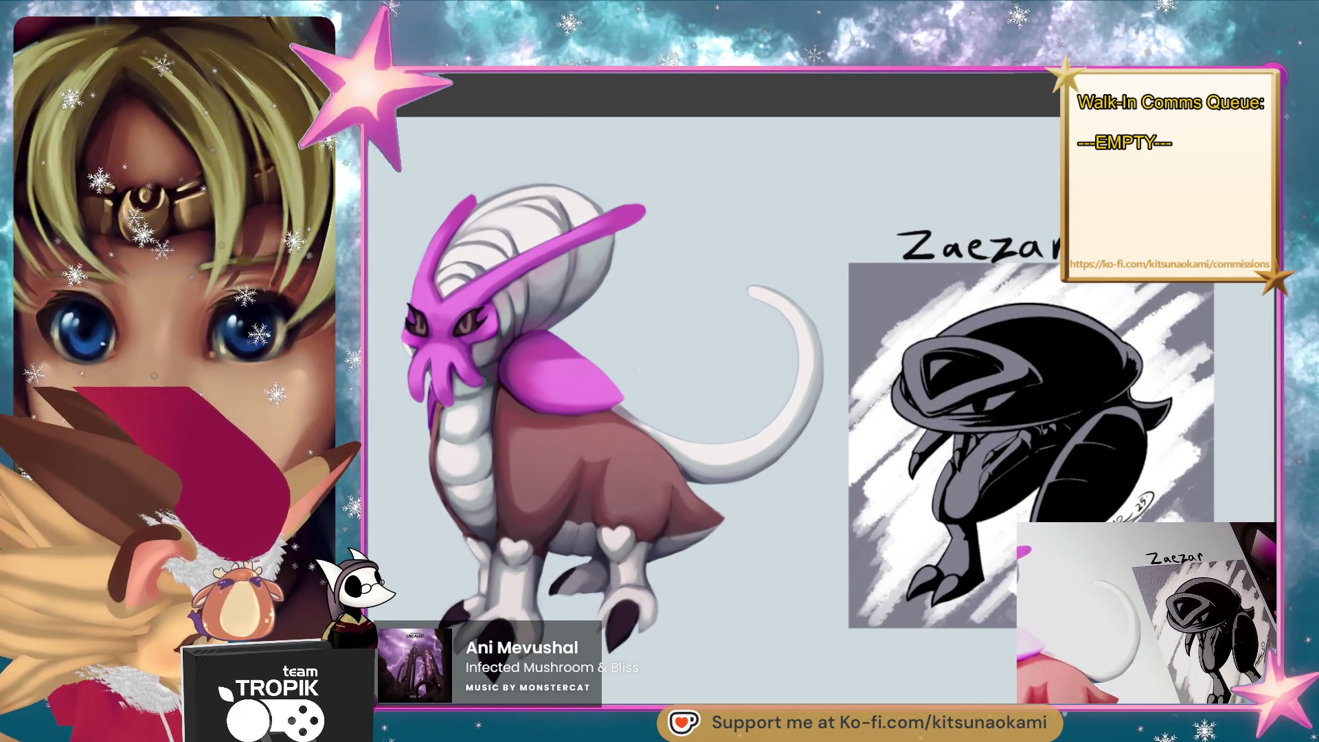
{"action": "scroll", "coordinate": [783, 426], "scroll_direction": "up", "scroll_amount": 1}
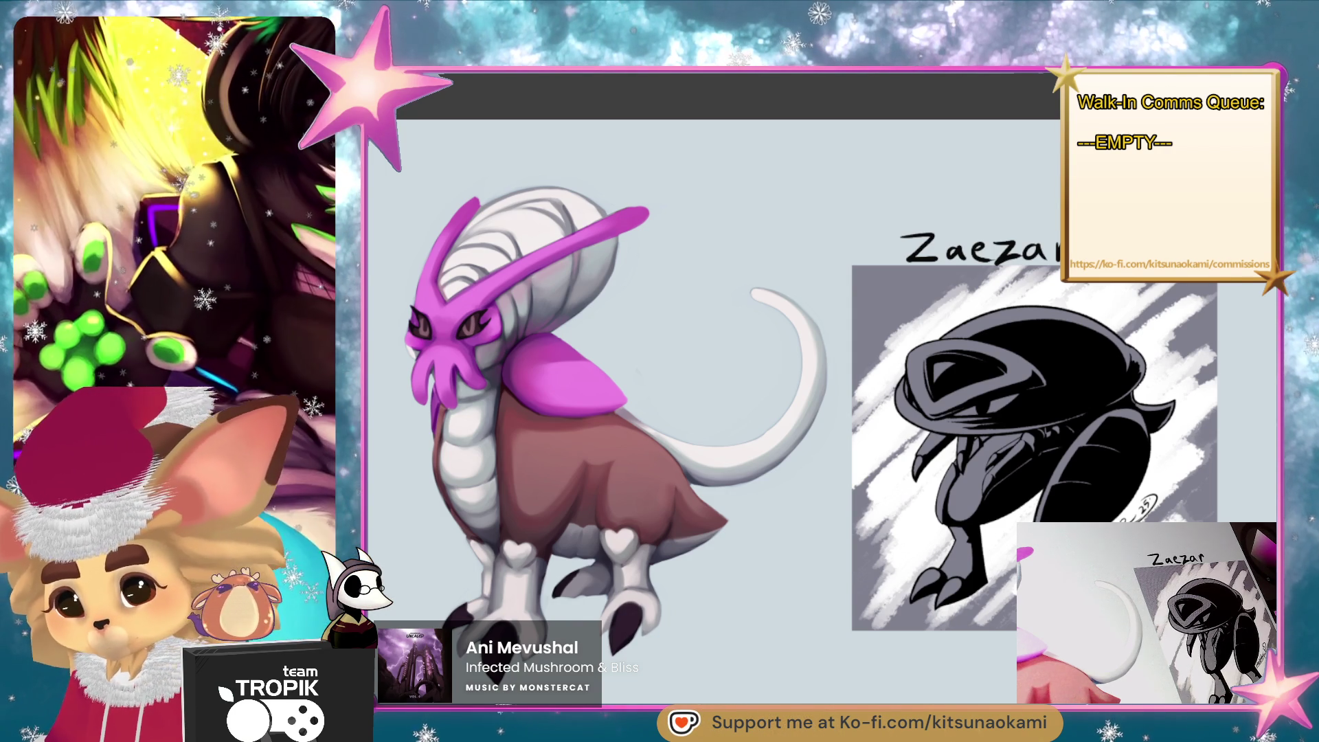
{"action": "scroll", "coordinate": [622, 426], "scroll_direction": "up", "scroll_amount": 1}
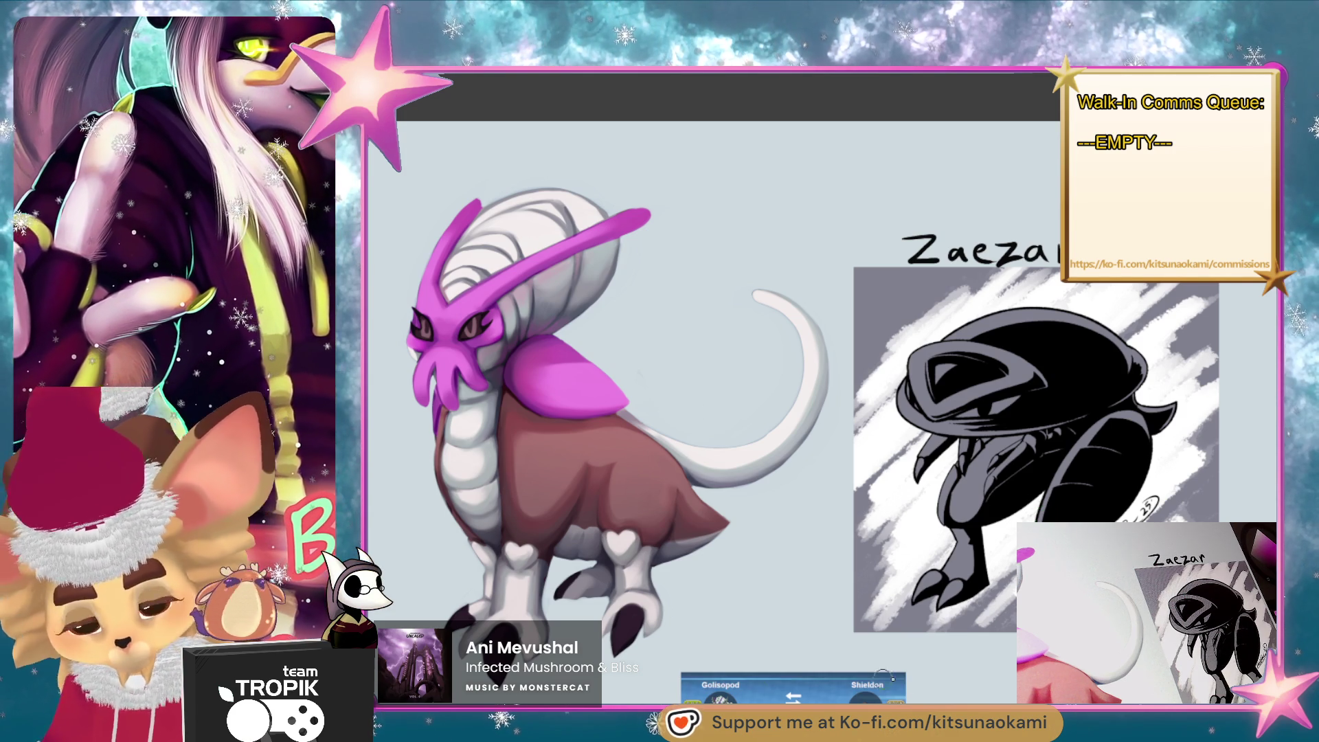
Scale up the Golisodon screenshot by dragging its corner and commit it.
{"action": "scroll", "coordinate": [883, 677], "scroll_direction": "down", "scroll_amount": 5}
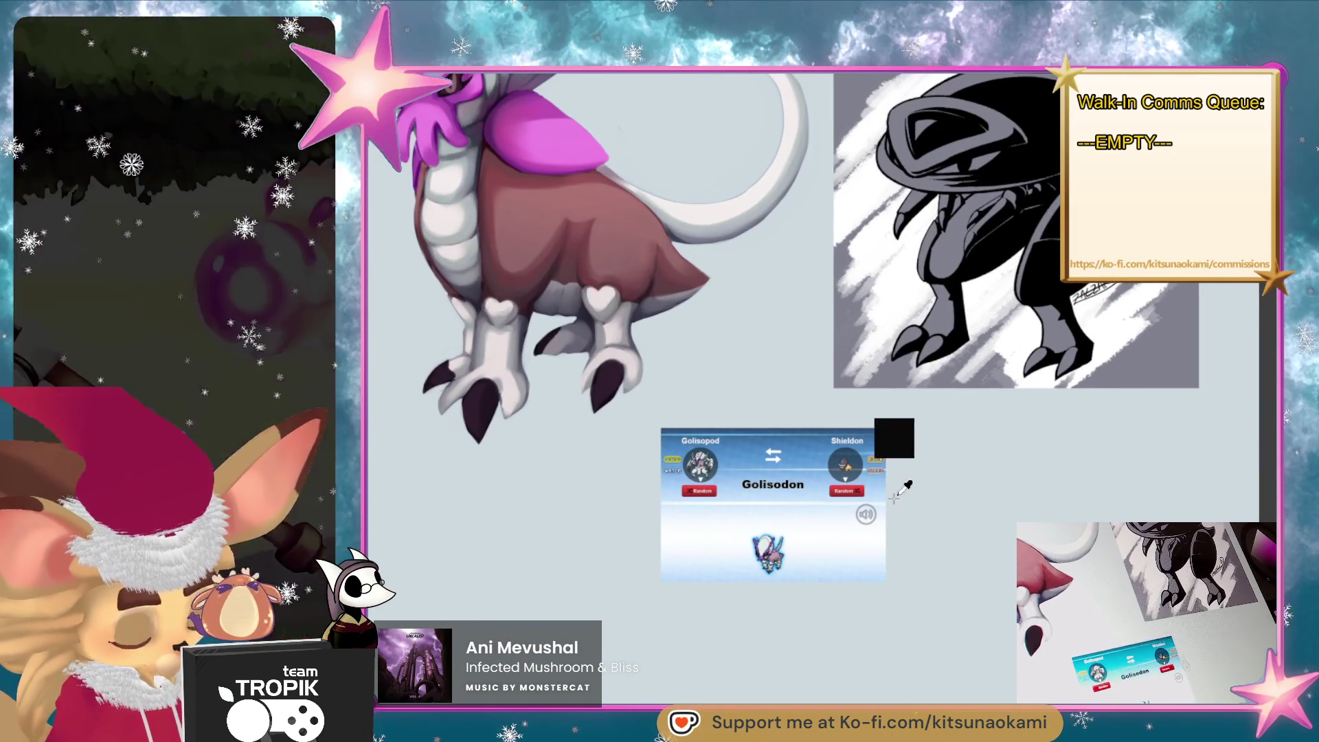
{"action": "left_click_drag", "start_coordinate": [860, 511], "coordinate": [874, 565]}
{"action": "scroll", "coordinate": [874, 565], "scroll_direction": "down", "scroll_amount": 3}
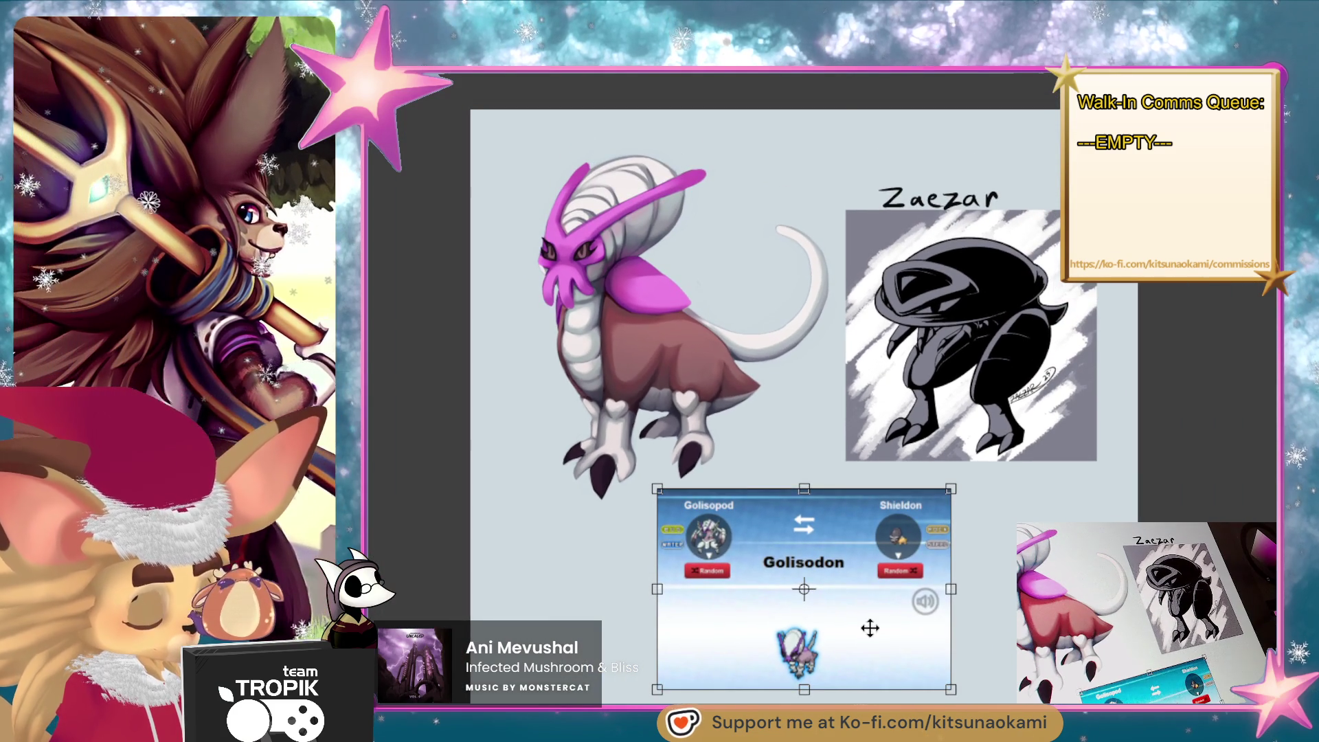
{"action": "key", "text": "Return"}
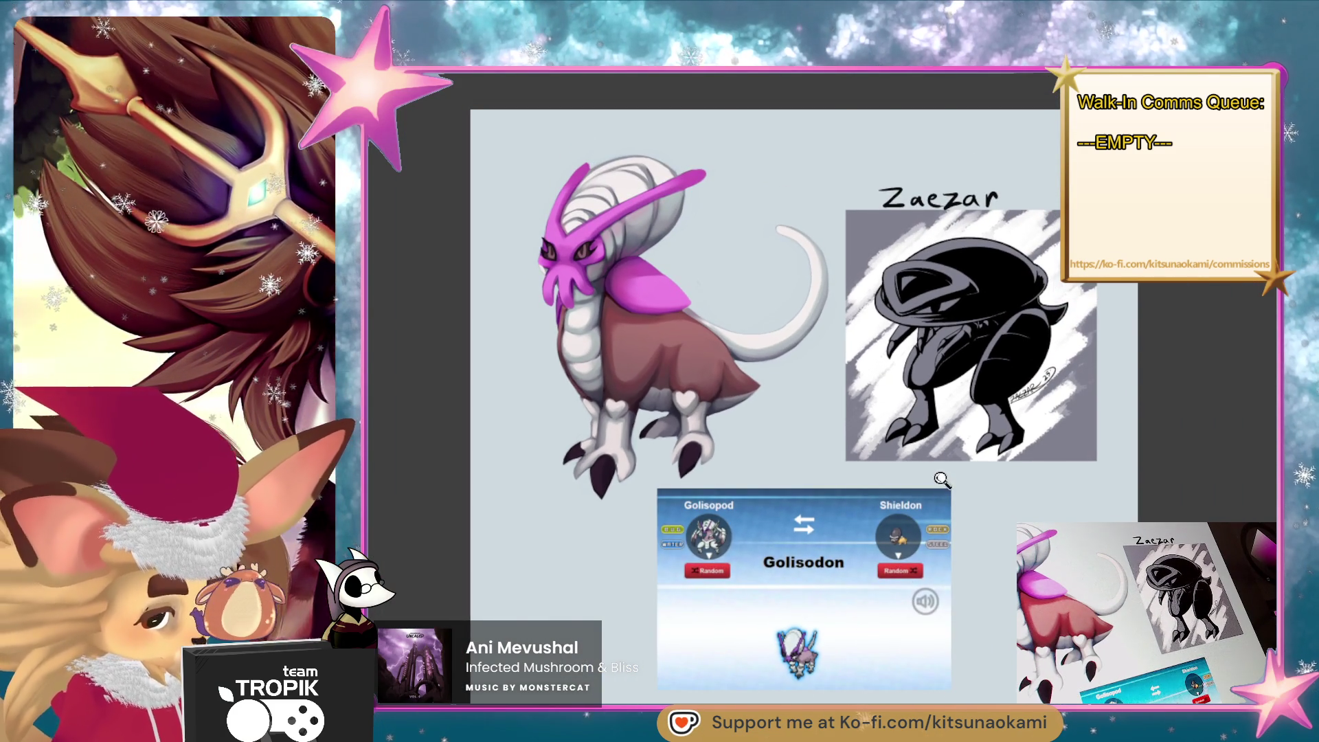
Crop the whole artboard along its bottom edge to make room below the drawings.
{"action": "key", "text": "ctrl+0"}
{"action": "key", "text": "c"}
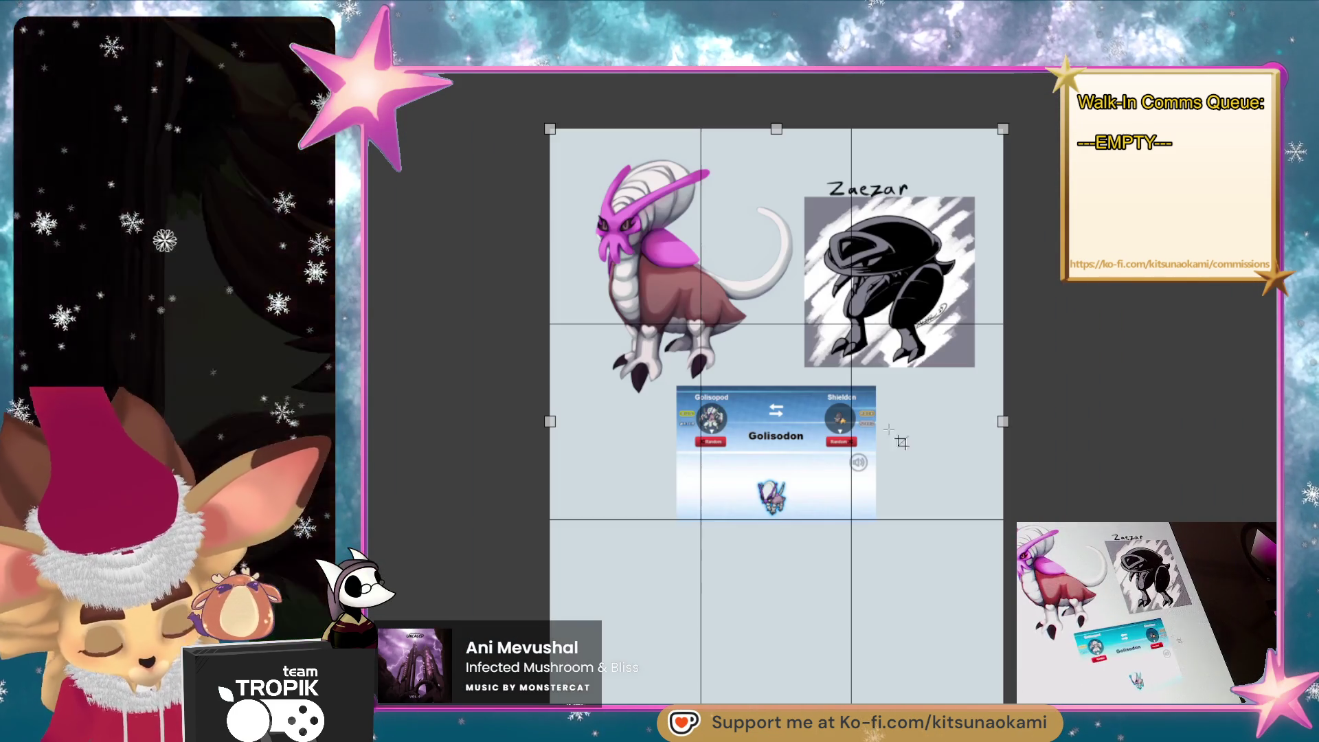
{"action": "mouse_move", "coordinate": [1003, 715]}
{"action": "left_mouse_down"}
{"action": "mouse_move", "coordinate": [1013, 741]}
{"action": "mouse_move", "coordinate": [1003, 680]}
{"action": "left_mouse_up"}
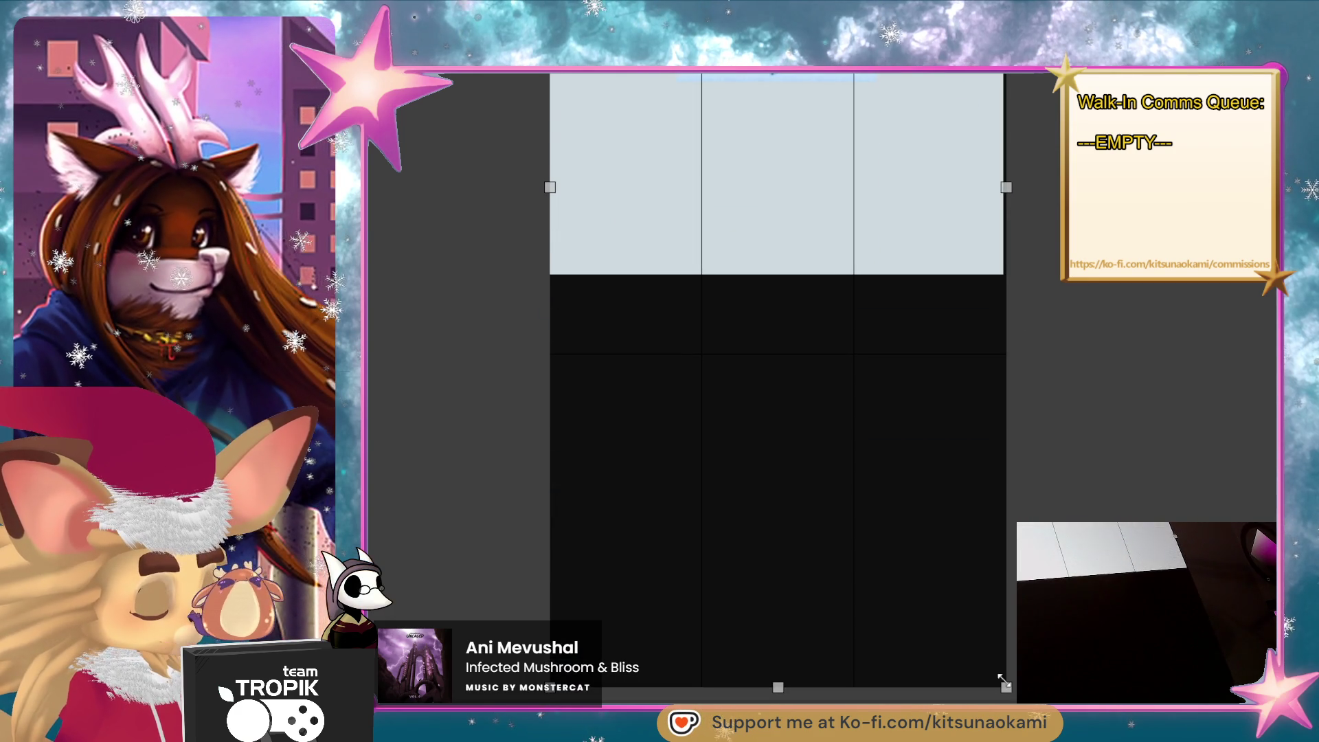
{"action": "key", "text": "Return"}
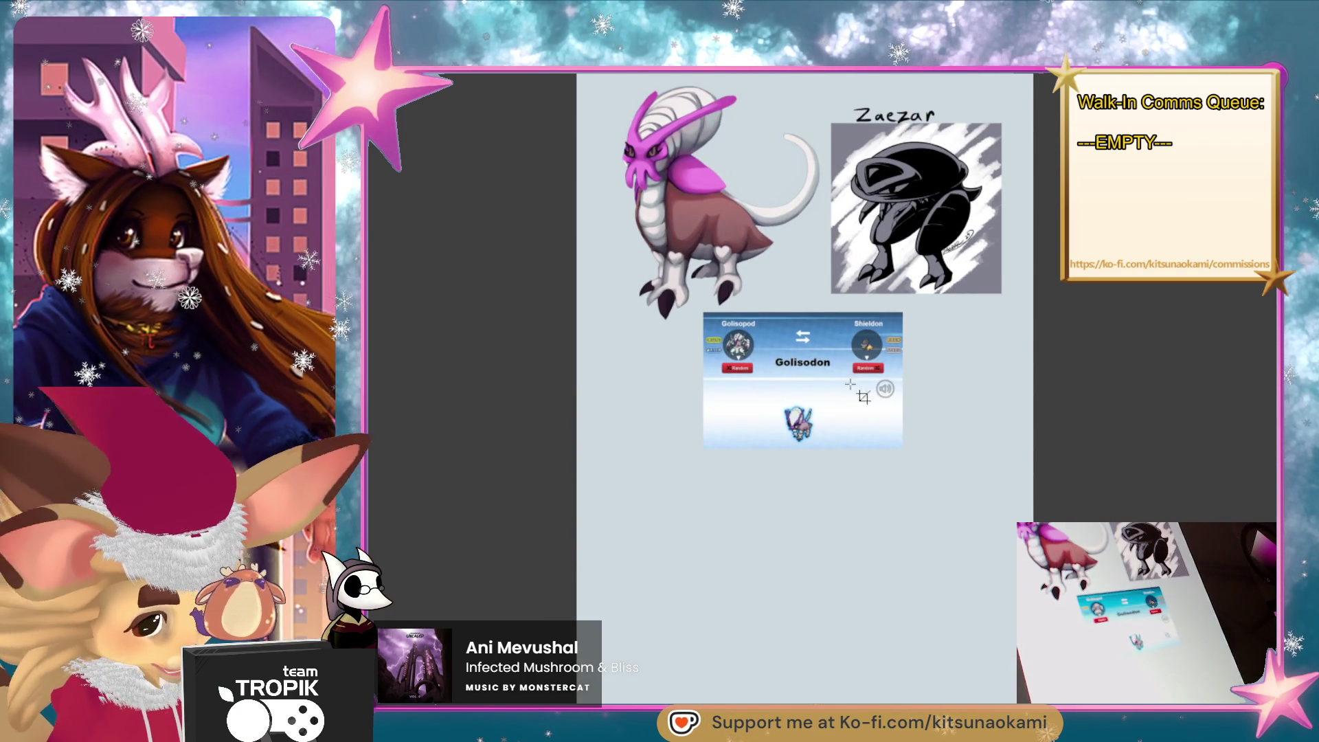
{"action": "key", "text": "z"}
{"action": "mouse_move", "coordinate": [864, 397]}
{"action": "left_mouse_down"}
{"action": "mouse_move", "coordinate": [833, 435]}
{"action": "mouse_move", "coordinate": [989, 451]}
{"action": "mouse_move", "coordinate": [994, 435]}
{"action": "left_mouse_up"}
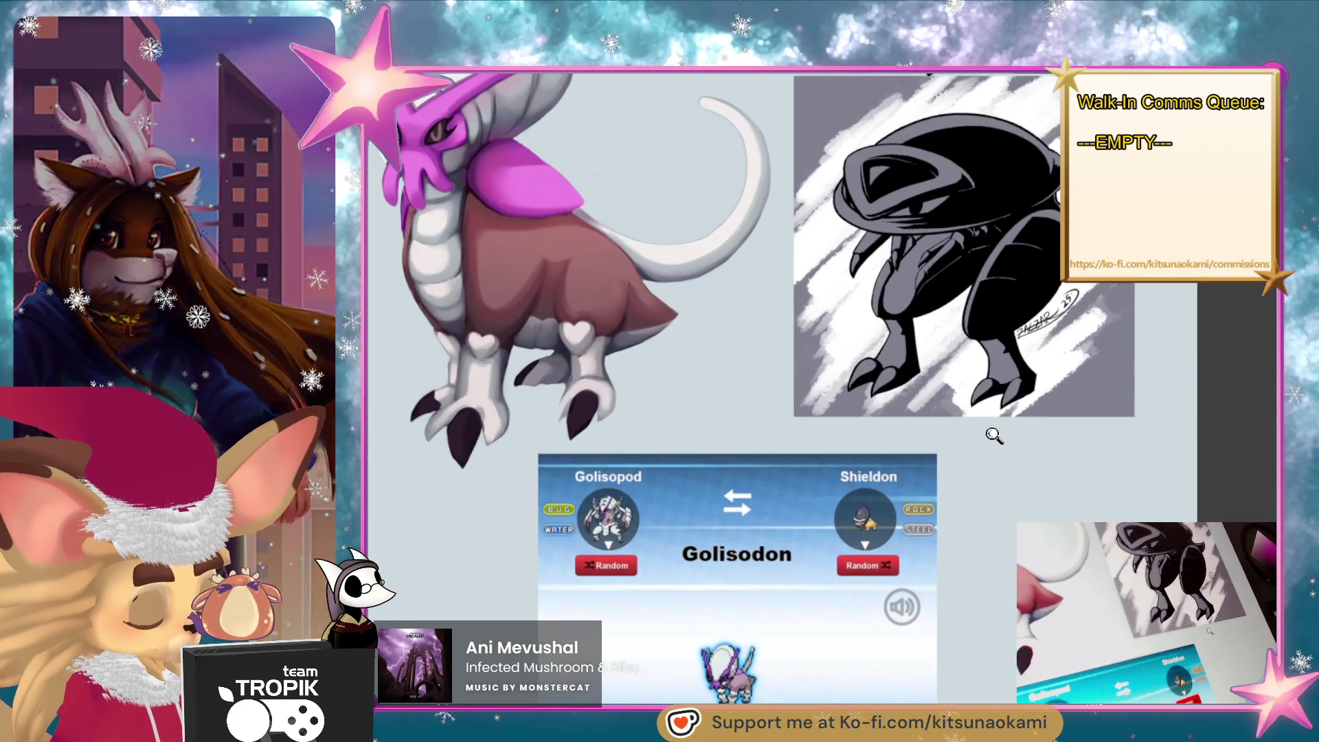
{"action": "left_click", "coordinate": [994, 436], "text": "alt"}
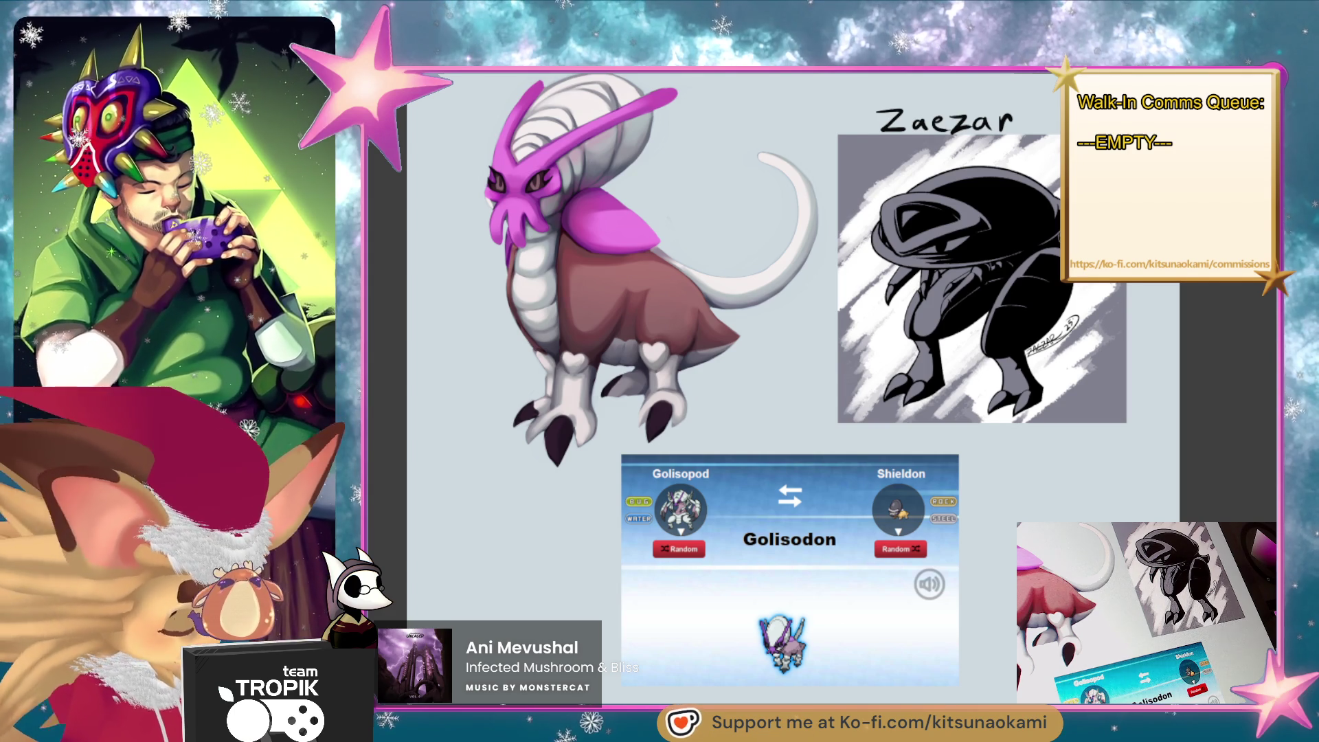
{"action": "scroll", "coordinate": [936, 544], "scroll_direction": "down", "scroll_amount": 1}
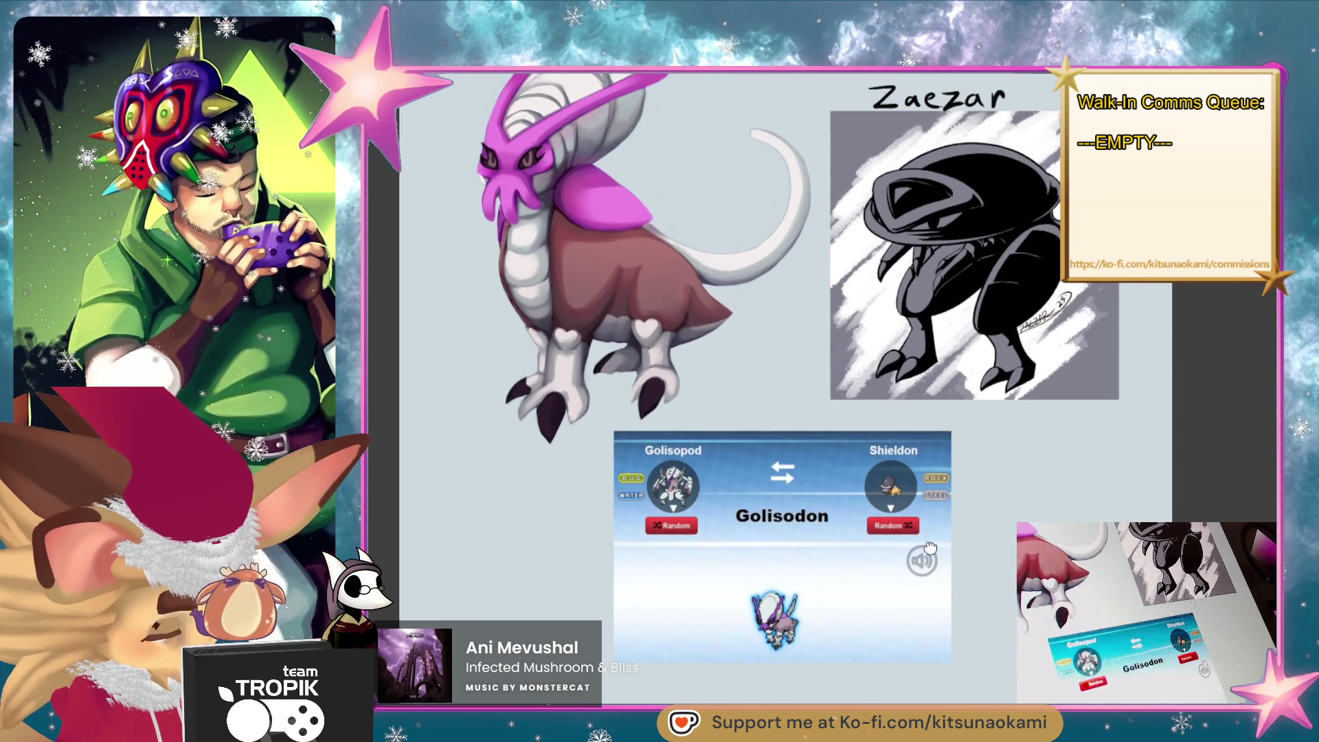
{"action": "scroll", "coordinate": [921, 564], "scroll_direction": "up", "scroll_amount": 5}
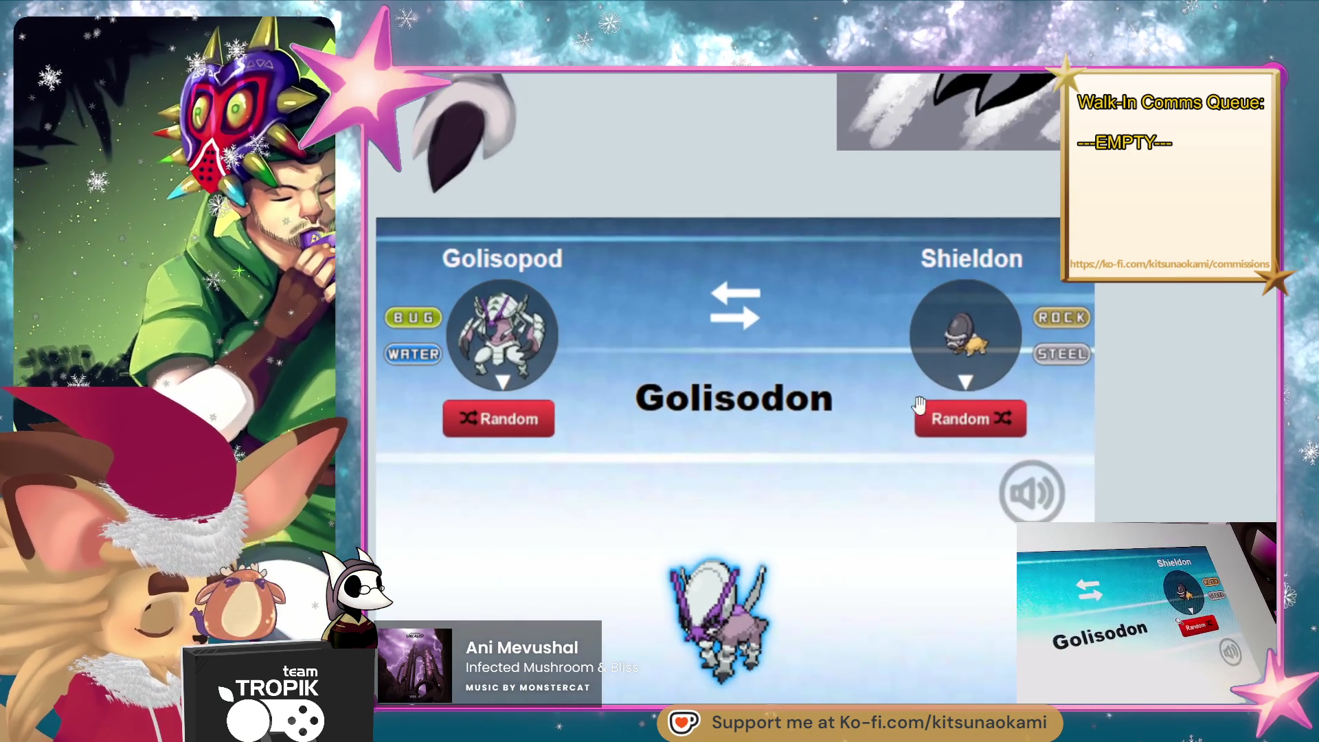
{"action": "left_click_drag", "start_coordinate": [920, 405], "coordinate": [979, 413]}
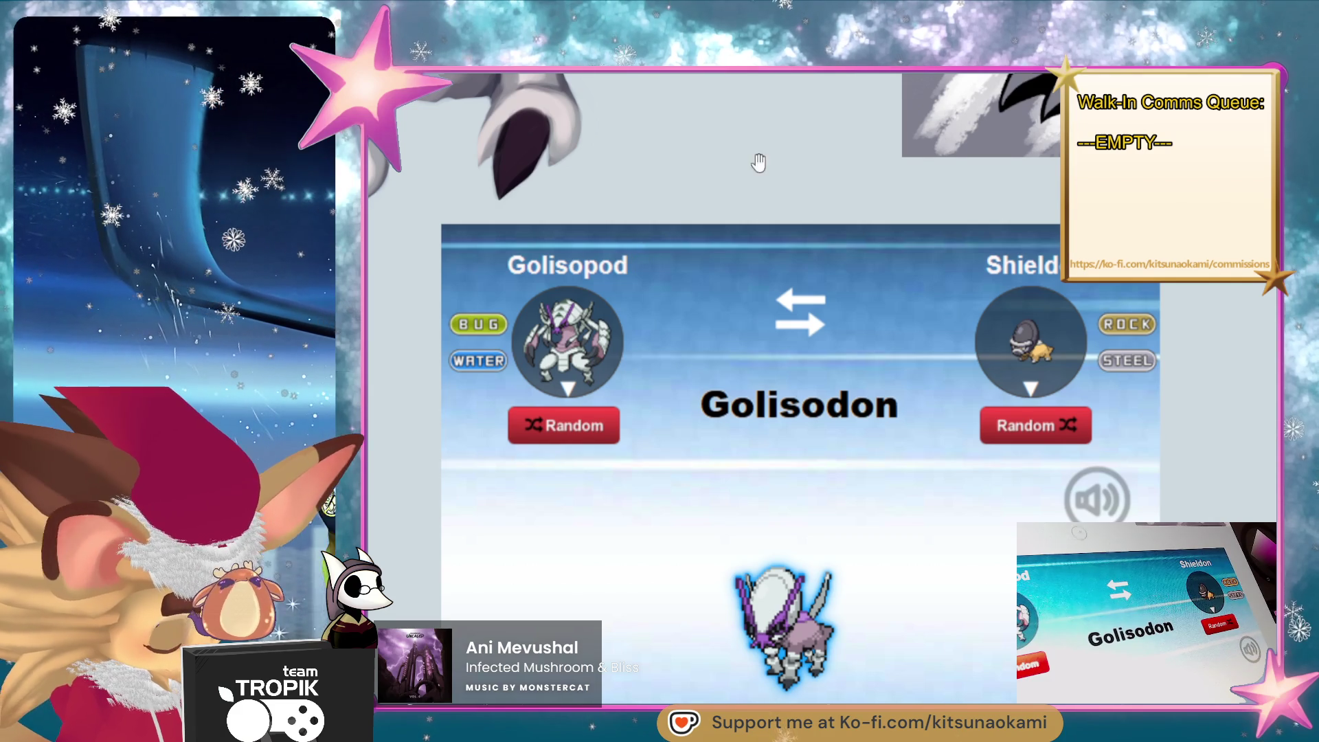
{"action": "mouse_move", "coordinate": [759, 162]}
{"action": "left_mouse_down"}
{"action": "mouse_move", "coordinate": [777, 177]}
{"action": "mouse_move", "coordinate": [801, 356]}
{"action": "left_mouse_up"}
{"action": "scroll", "coordinate": [759, 162], "scroll_direction": "down", "scroll_amount": 2}
{"action": "scroll", "coordinate": [810, 465], "scroll_direction": "down", "scroll_amount": 3}
{"action": "scroll", "coordinate": [821, 483], "scroll_direction": "up", "scroll_amount": 1}
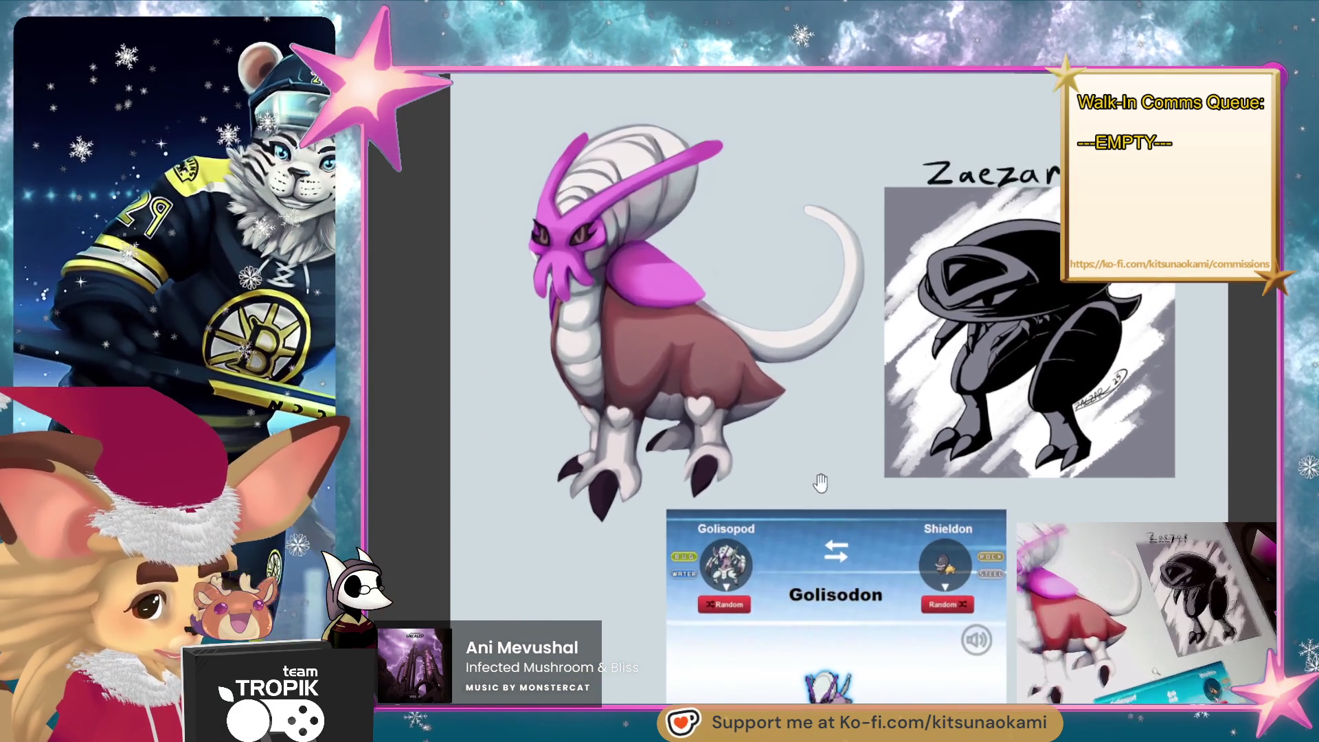
{"action": "left_click_drag", "start_coordinate": [821, 483], "coordinate": [776, 461]}
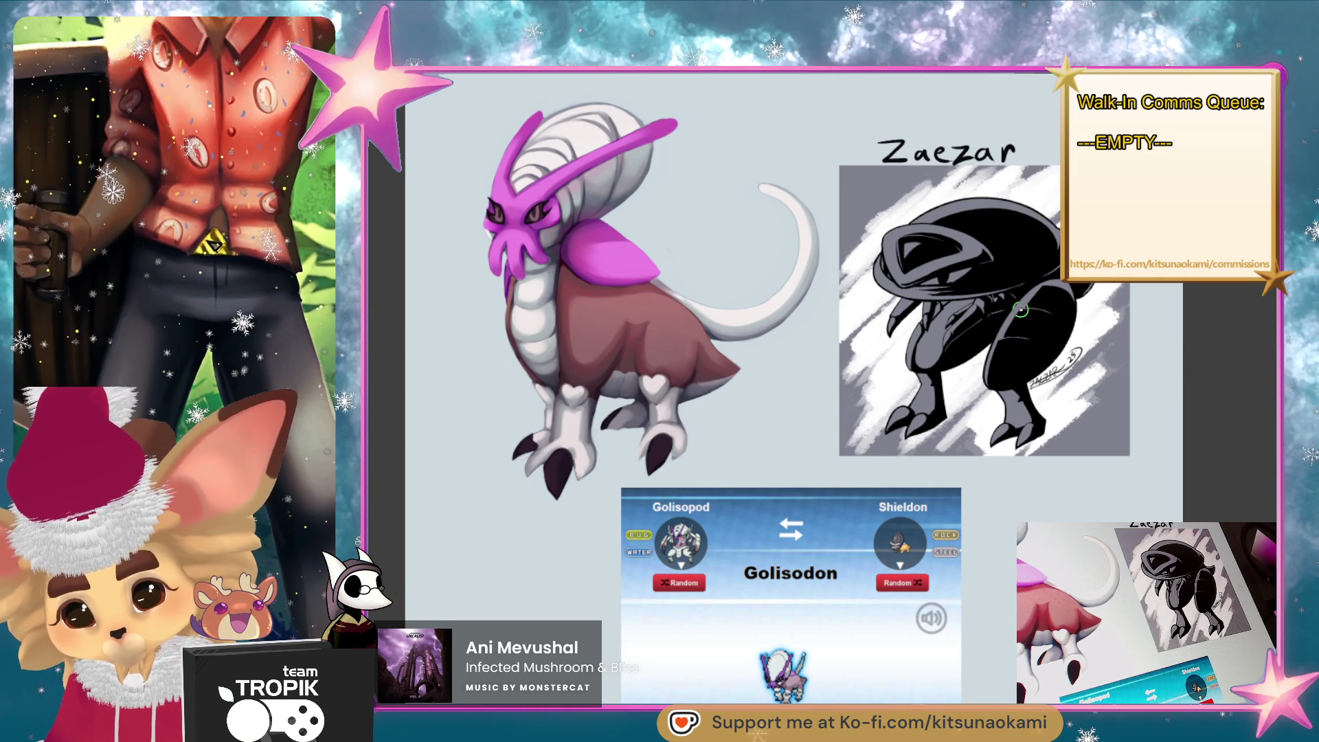
{"action": "mouse_move", "coordinate": [1000, 491]}
{"action": "left_mouse_down"}
{"action": "mouse_move", "coordinate": [1003, 362]}
{"action": "mouse_move", "coordinate": [1158, 362]}
{"action": "left_mouse_up"}
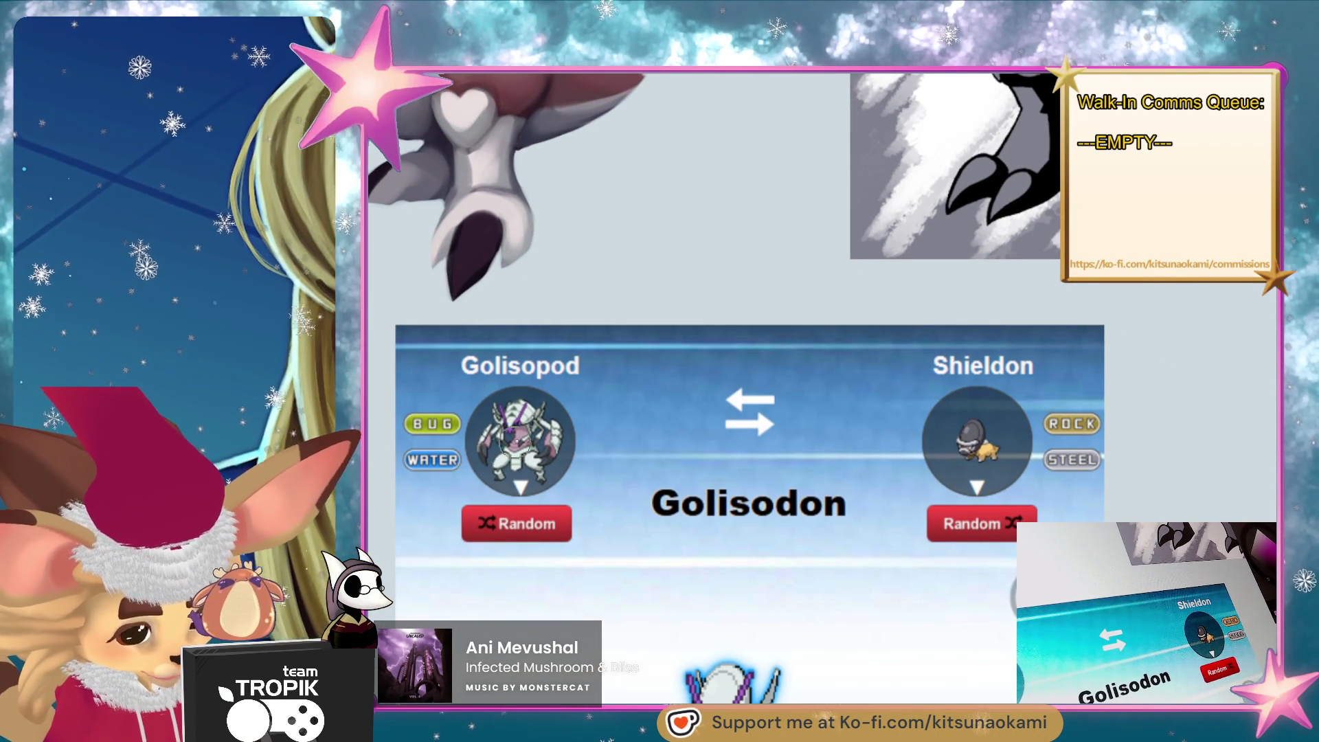
{"action": "scroll", "coordinate": [726, 380], "scroll_direction": "down", "scroll_amount": 5}
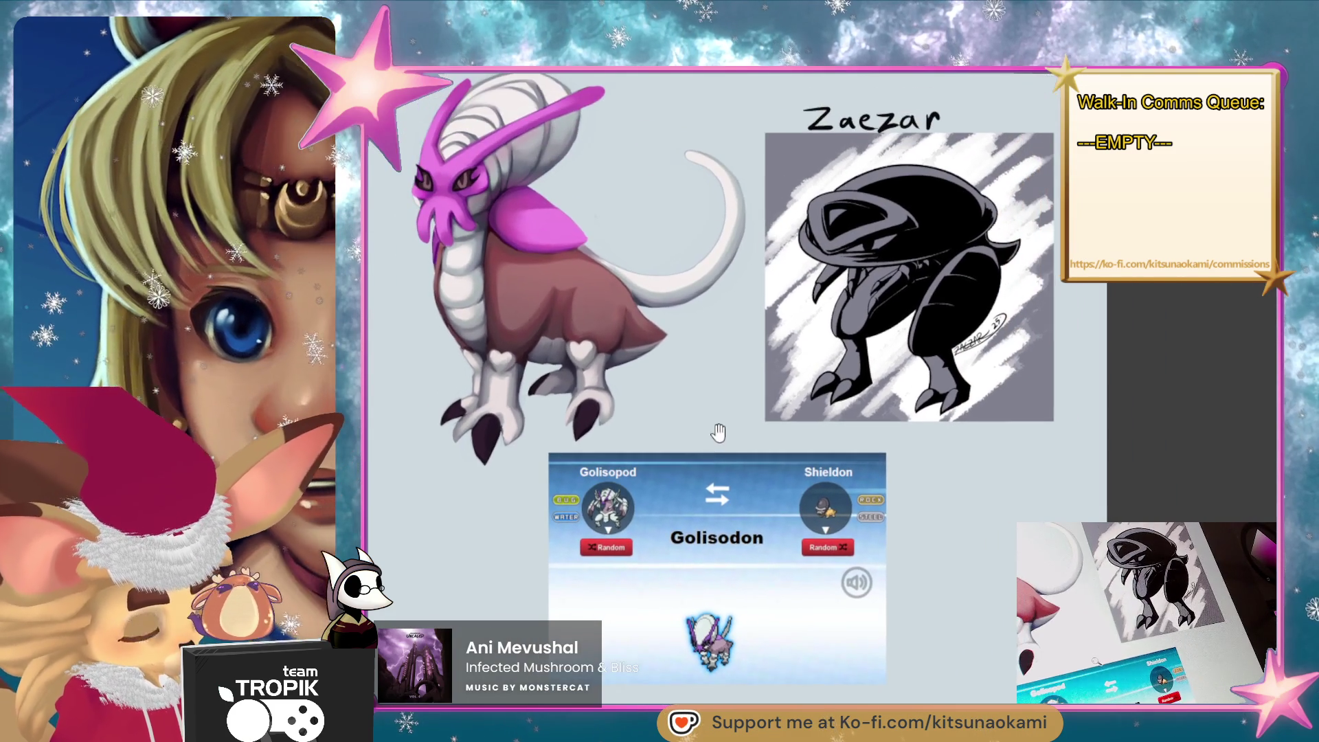
{"action": "mouse_move", "coordinate": [715, 432]}
{"action": "left_mouse_down"}
{"action": "mouse_move", "coordinate": [721, 484]}
{"action": "mouse_move", "coordinate": [750, 432]}
{"action": "left_mouse_up"}
{"action": "scroll", "coordinate": [750, 432], "scroll_direction": "down", "scroll_amount": 5}
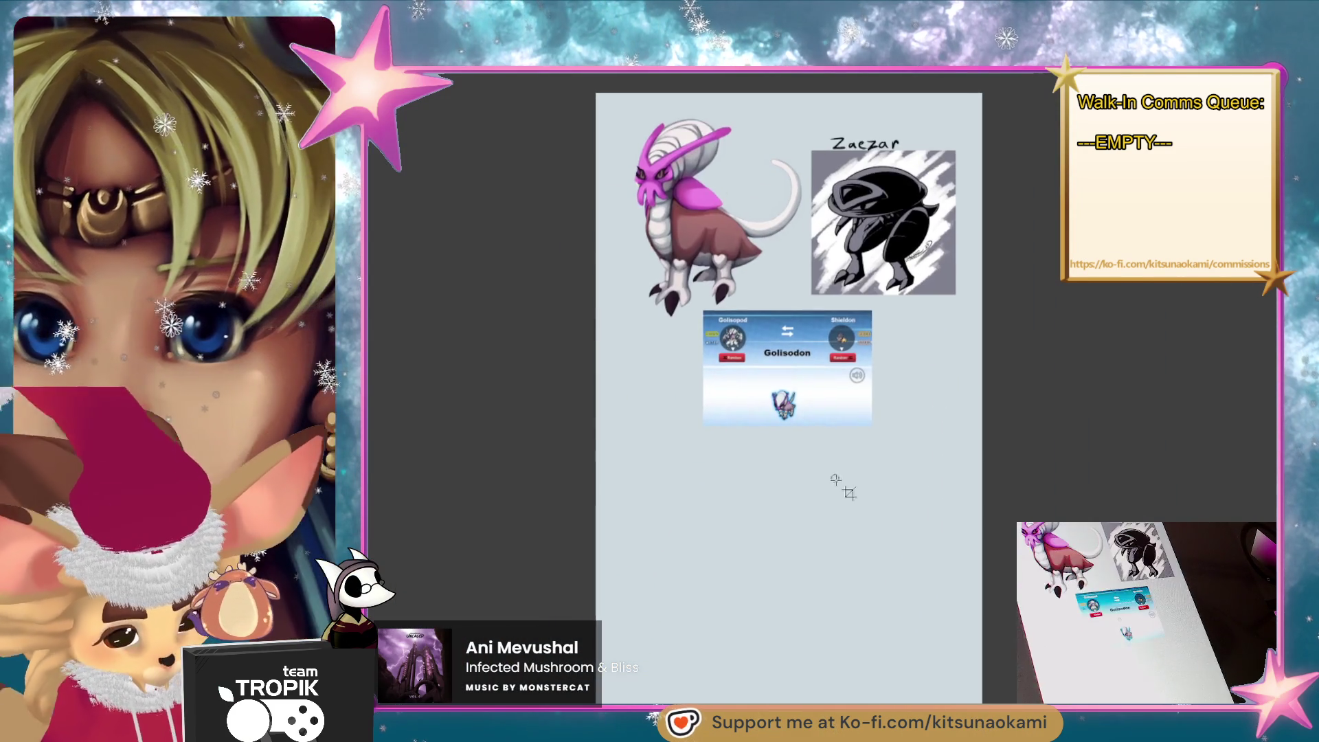
Pull the canvas bottom up to just below the Golisodon screenshot and apply the crop.
{"action": "key", "text": "ctrl+t"}
{"action": "scroll", "coordinate": [856, 501], "scroll_direction": "down", "scroll_amount": 2}
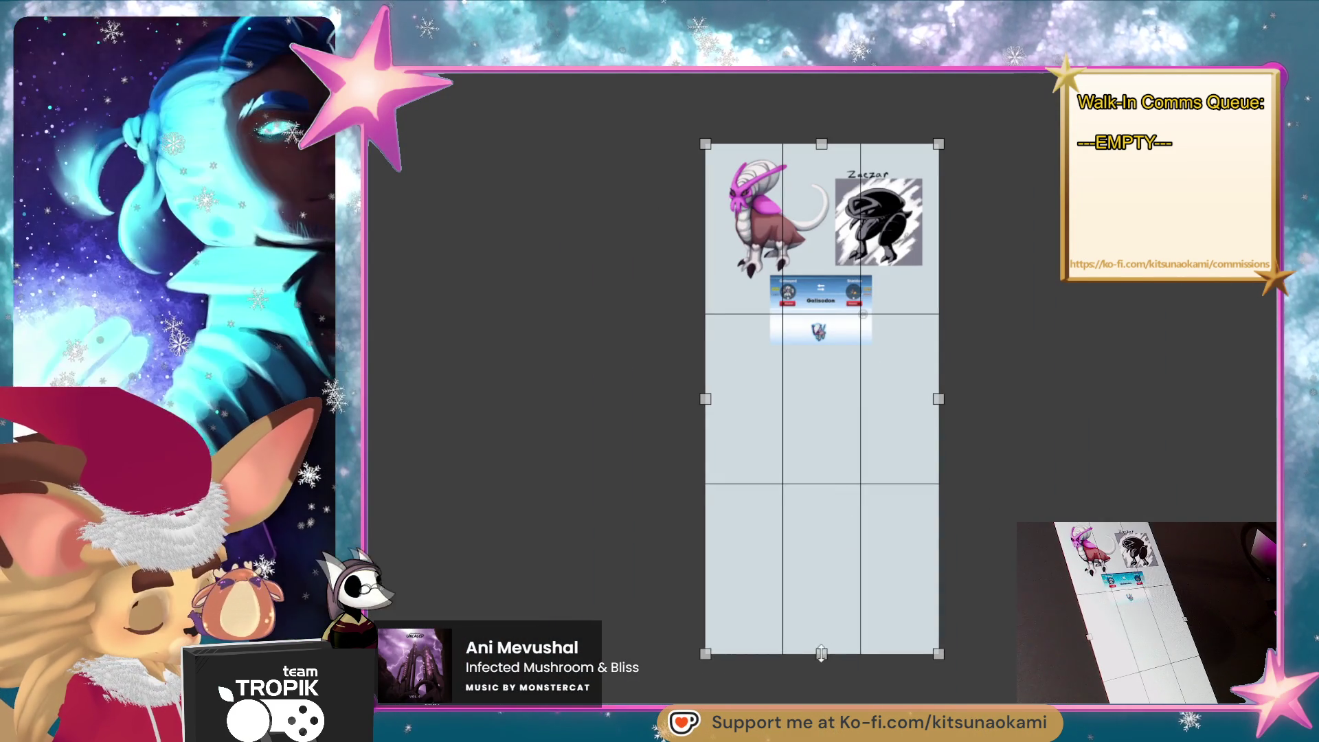
{"action": "left_click_drag", "start_coordinate": [822, 649], "coordinate": [813, 376]}
{"action": "key", "text": "Return"}
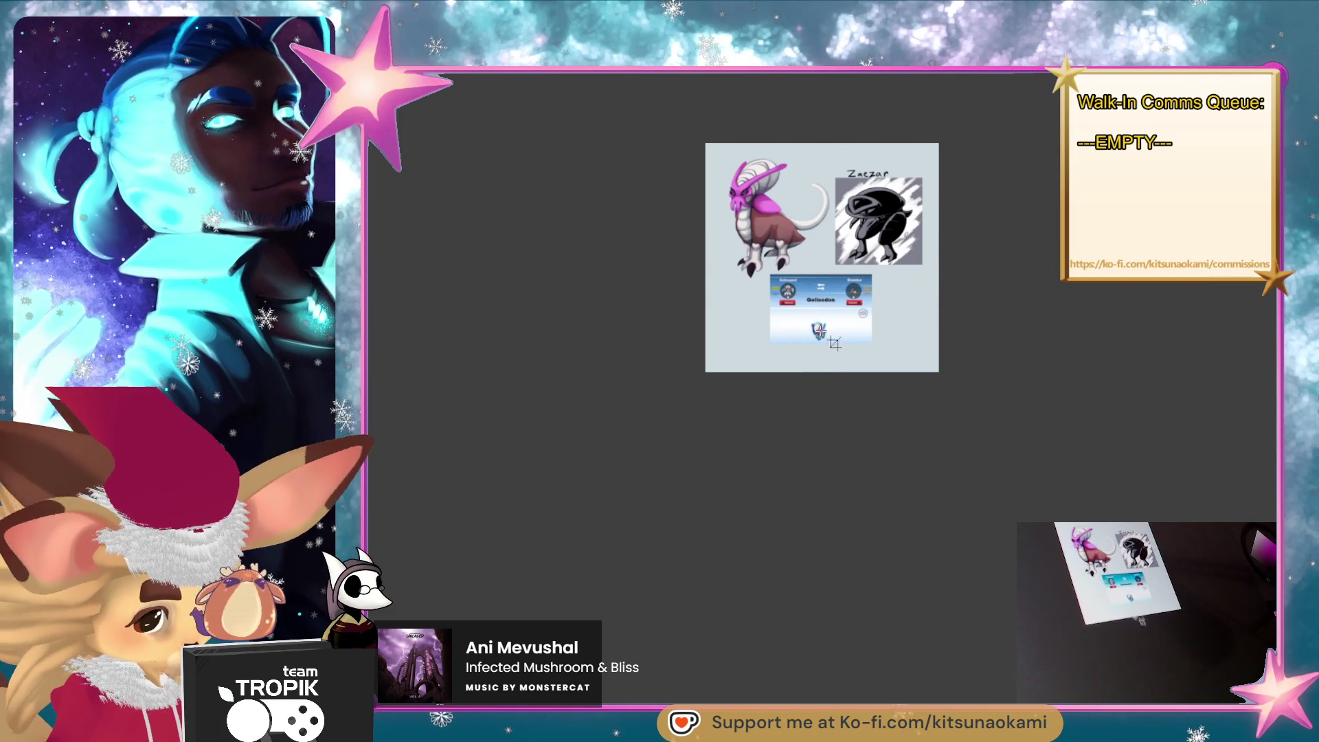
{"action": "scroll", "coordinate": [836, 196], "scroll_direction": "up", "scroll_amount": 3}
{"action": "left_click_drag", "start_coordinate": [835, 195], "coordinate": [803, 449]}
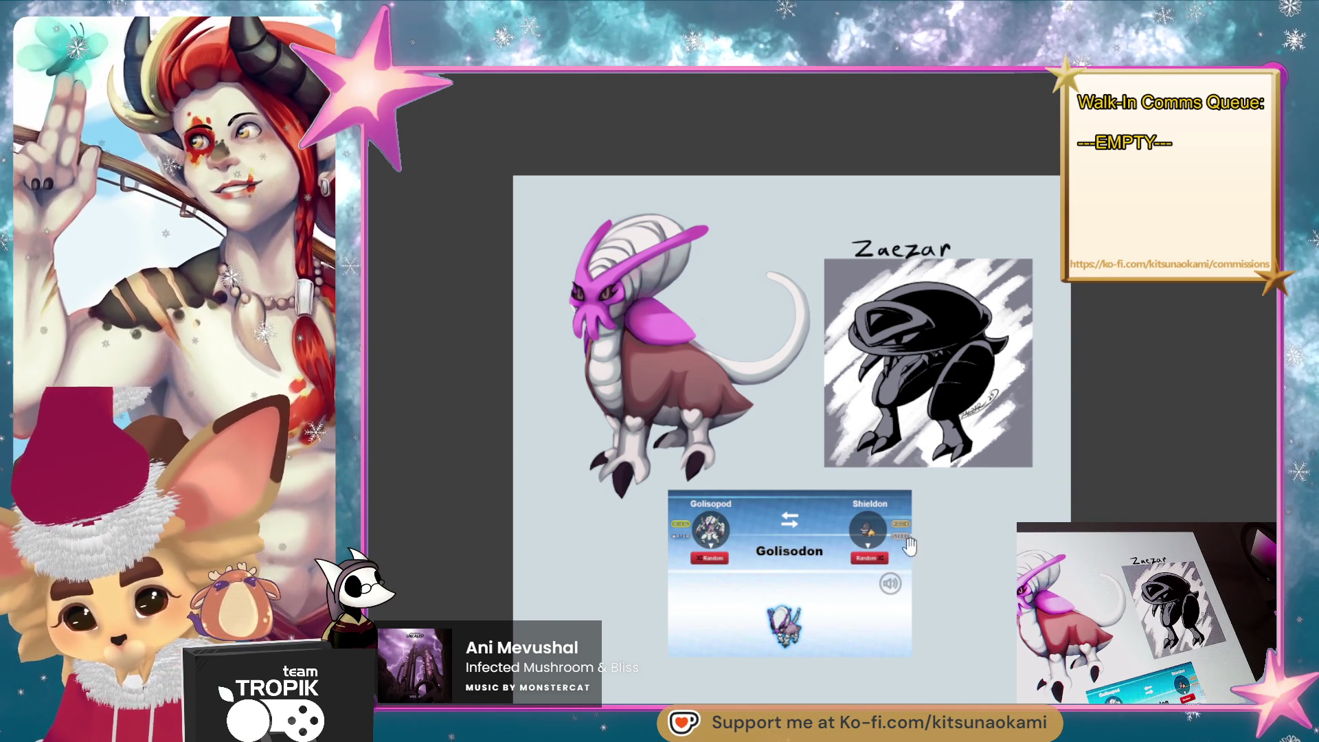
{"action": "scroll", "coordinate": [962, 450], "scroll_direction": "up", "scroll_amount": 3}
{"action": "scroll", "coordinate": [959, 522], "scroll_direction": "down", "scroll_amount": 3}
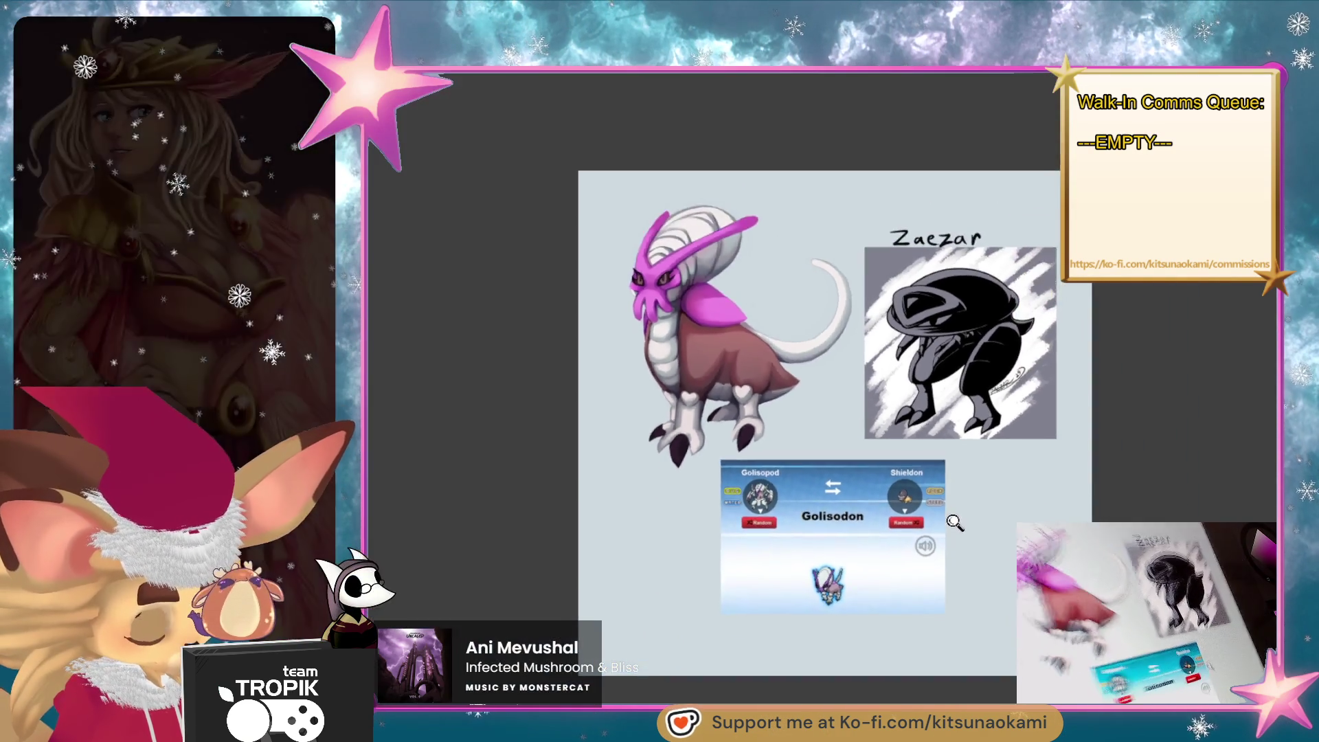
{"action": "scroll", "coordinate": [965, 465], "scroll_direction": "up", "scroll_amount": 3}
{"action": "mouse_move", "coordinate": [966, 465]}
{"action": "left_mouse_down"}
{"action": "mouse_move", "coordinate": [996, 444]}
{"action": "mouse_move", "coordinate": [985, 481]}
{"action": "mouse_move", "coordinate": [986, 463]}
{"action": "left_mouse_up"}
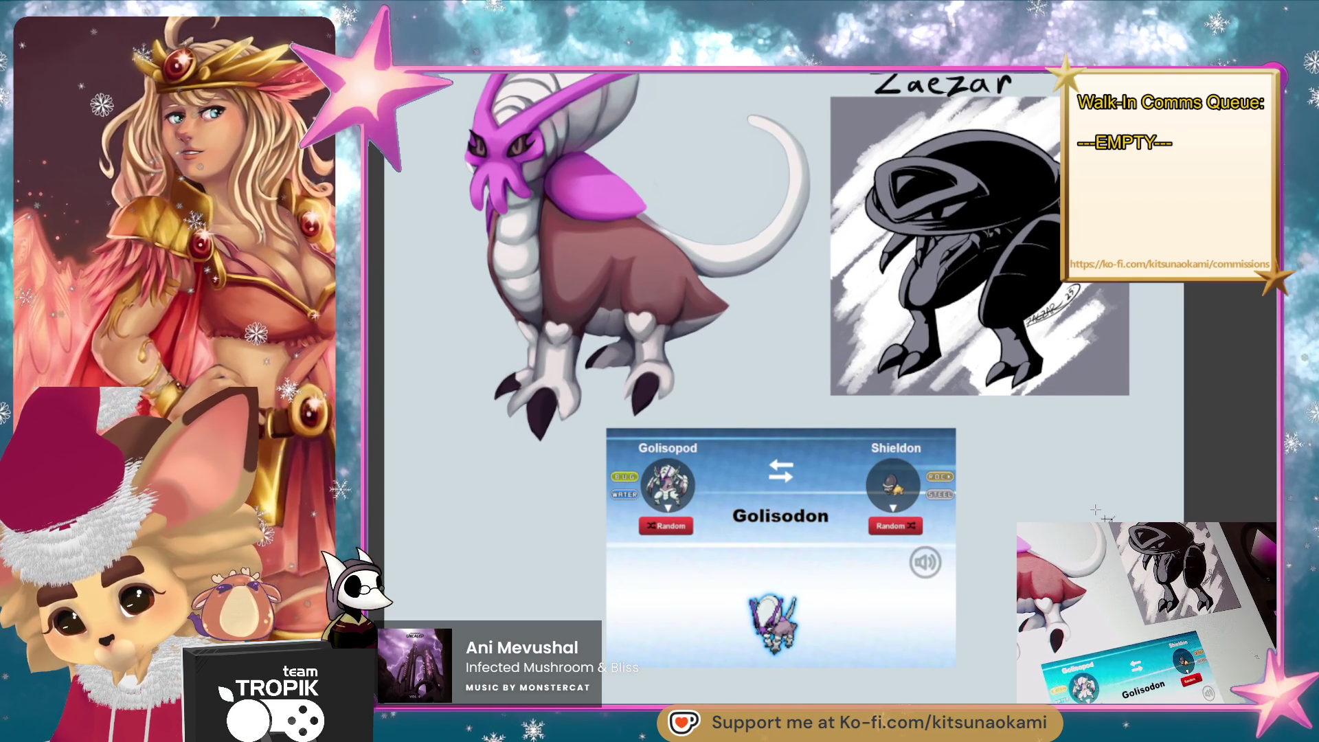